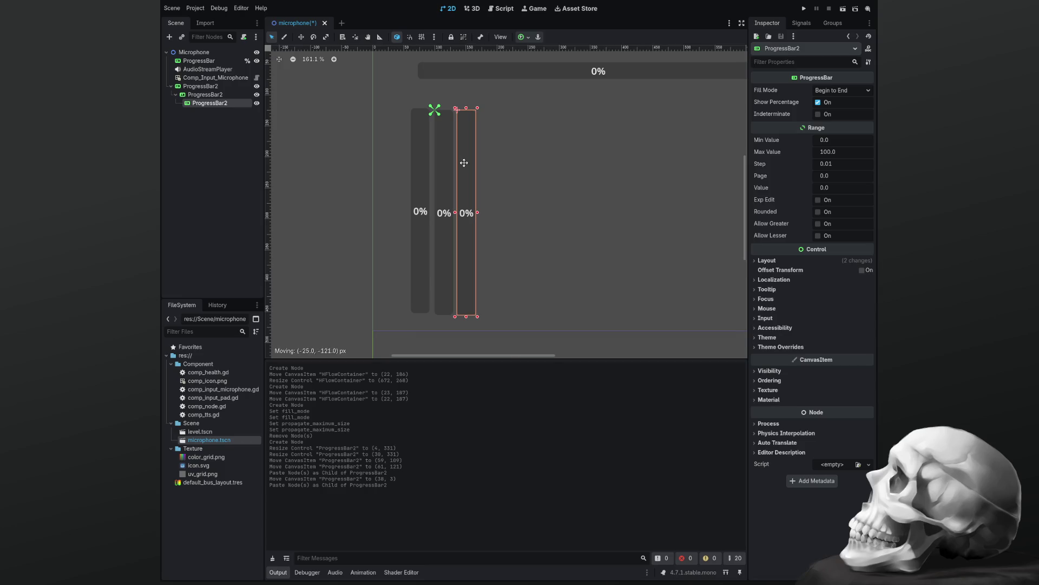
Paste four more copies of ProgressBar2, lining each up at the right end of the row.
key("ctrl+v")
left_click_drag(508, 230, 494, 141)
key("ctrl+v")
left_click_drag(517, 218, 515, 143)
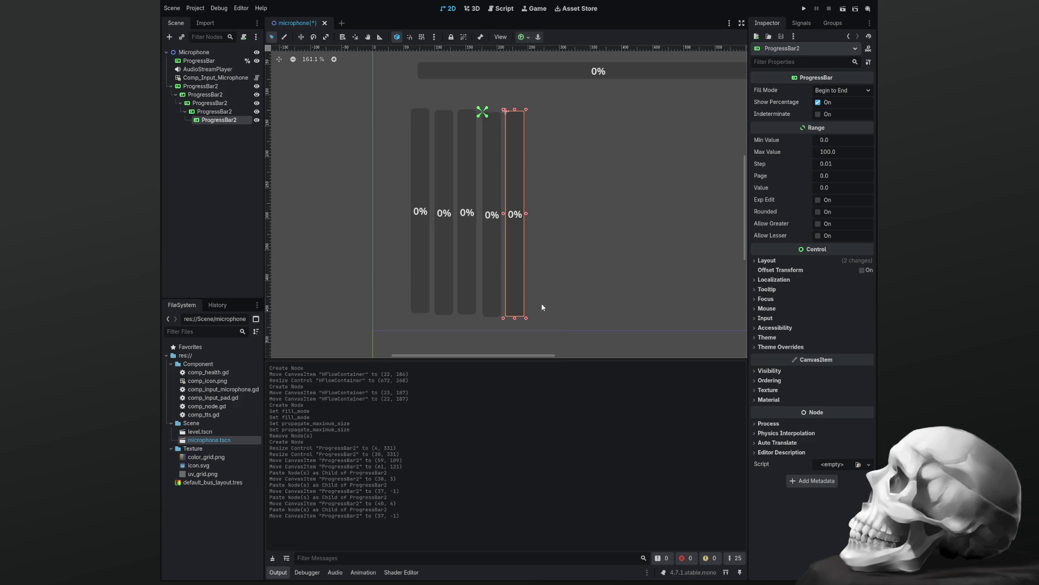
key("ctrl+v")
mouse_move(555, 301)
left_mouse_down()
mouse_move(541, 182)
mouse_move(538, 190)
left_mouse_up()
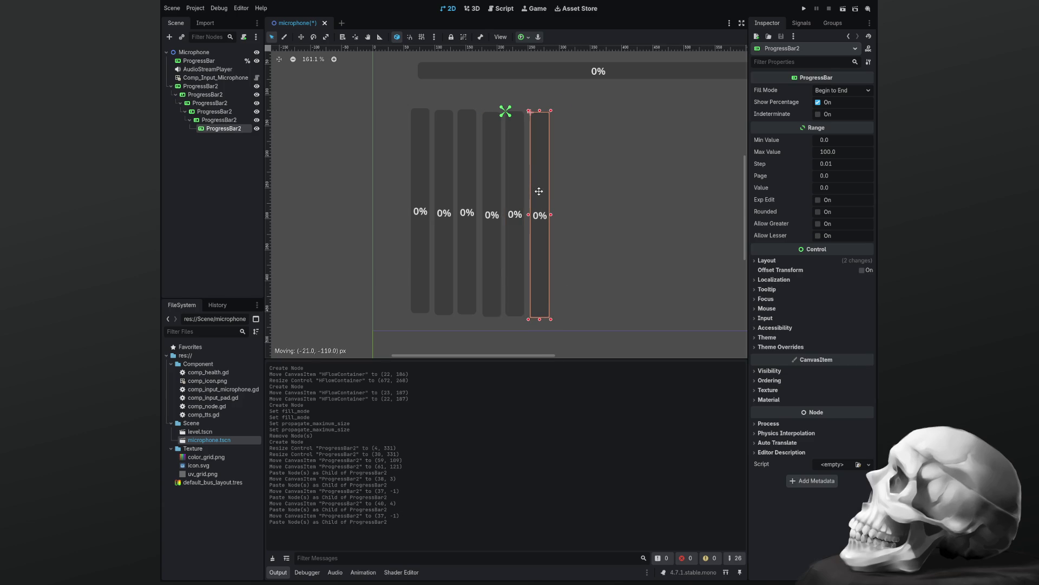
key("ctrl+v")
left_click_drag(574, 244, 560, 170)
Paste three more ProgressBar2 copies at the row's end to make ten bars, then select the second bar.
key("ctrl+v")
left_click_drag(595, 228, 583, 152)
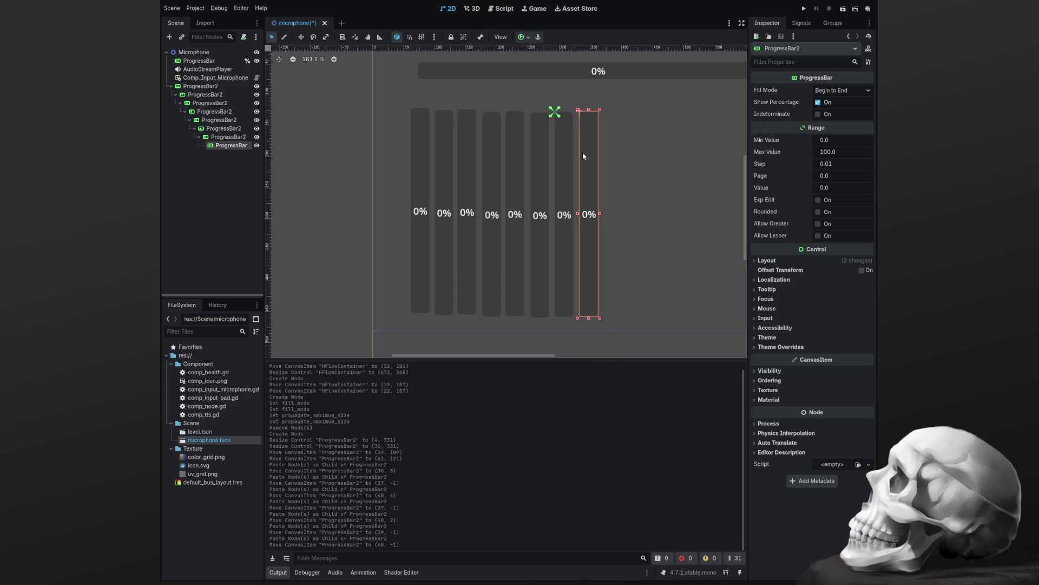
key("ctrl+v")
left_click_drag(625, 233, 612, 157)
key("ctrl+v")
left_click_drag(647, 207, 634, 132)
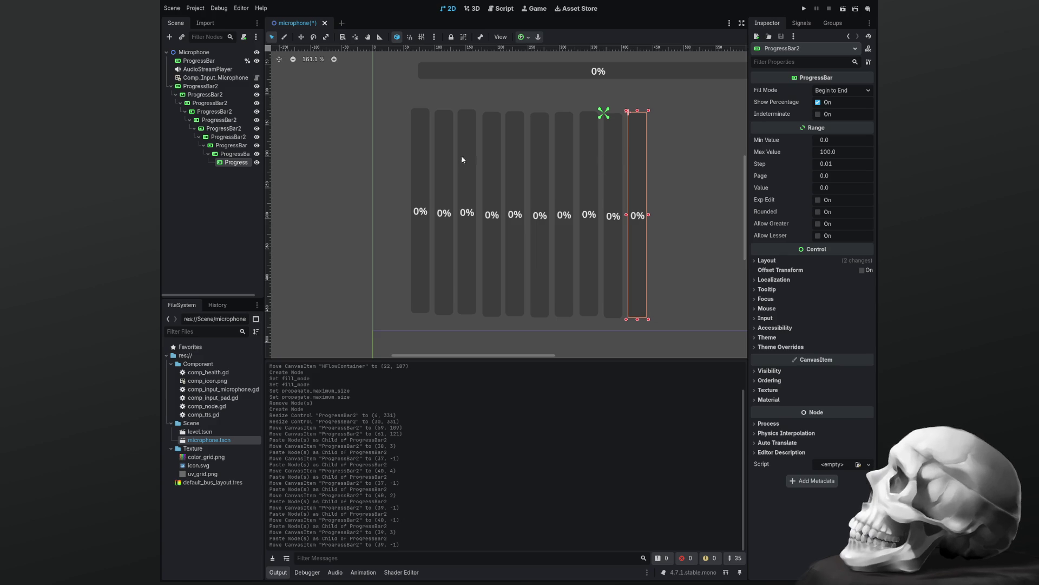
left_click(444, 212)
left_click(418, 163)
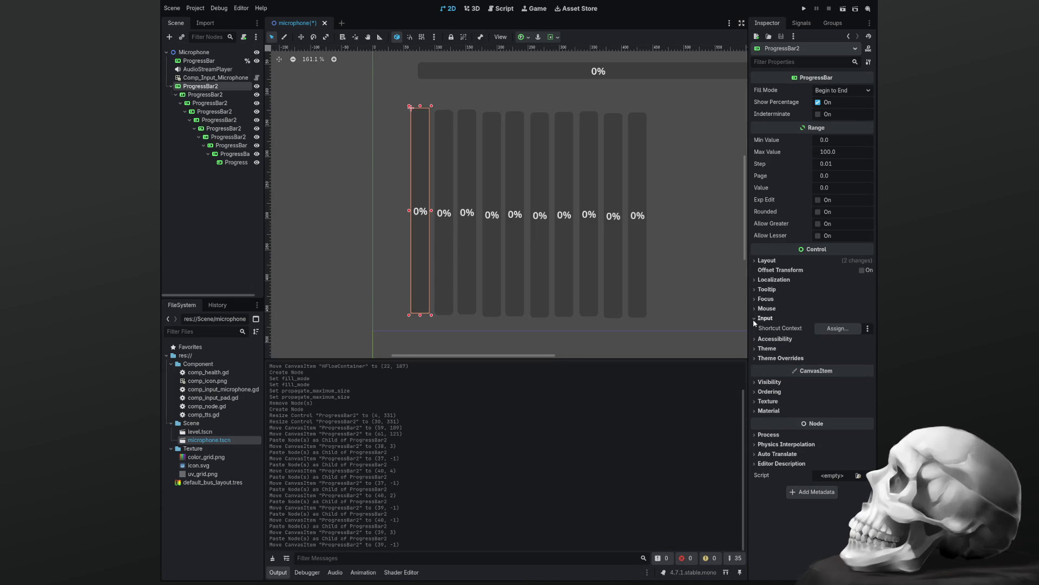
left_click(763, 371)
left_click(762, 372)
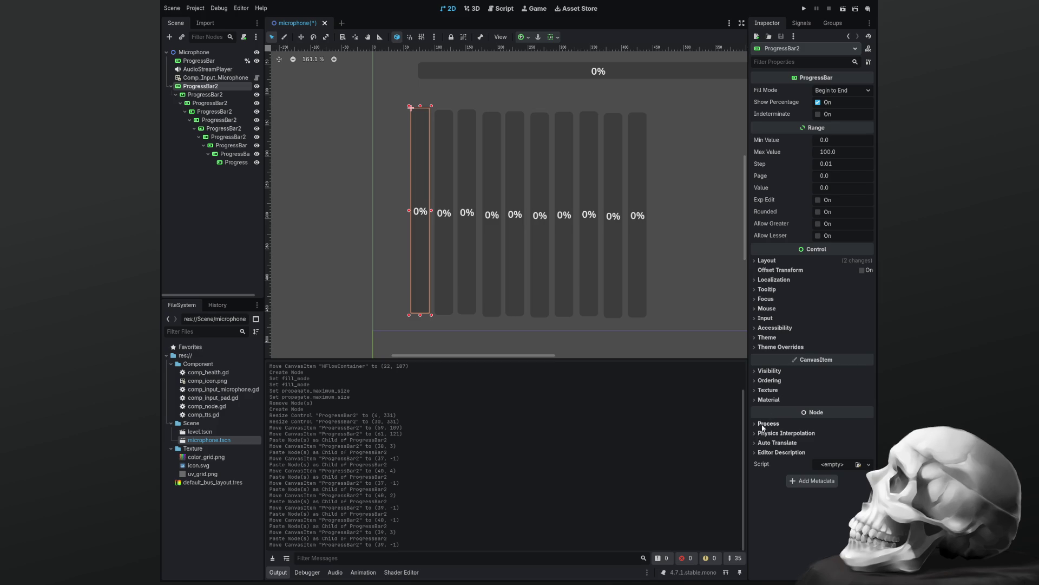
left_click(757, 328)
left_click(756, 328)
left_click(756, 319)
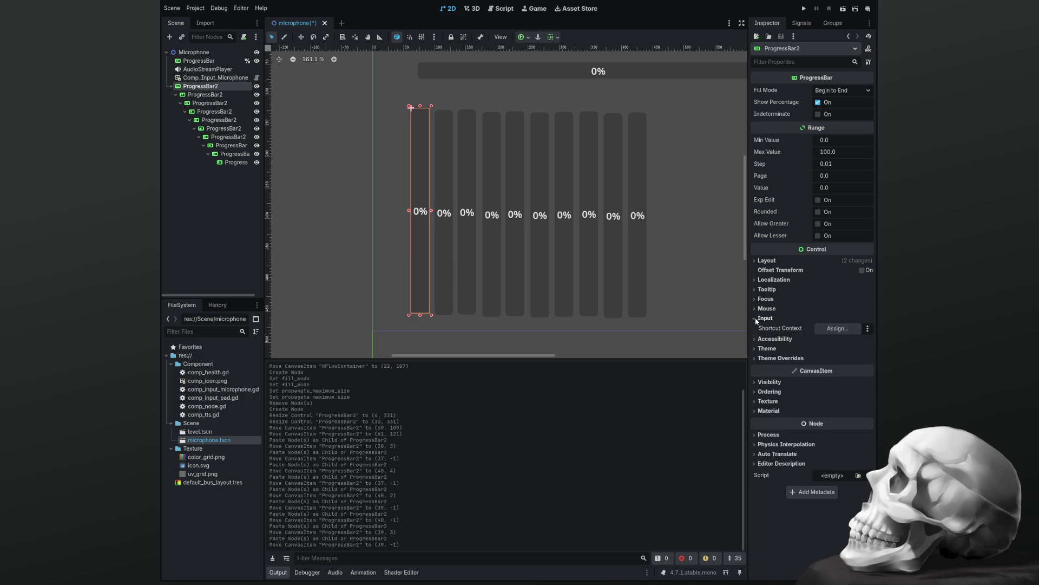
left_click(756, 319)
left_click(753, 308)
left_click(753, 307)
left_click(754, 300)
left_click(755, 299)
left_click(756, 280)
left_click(757, 281)
left_click(756, 281)
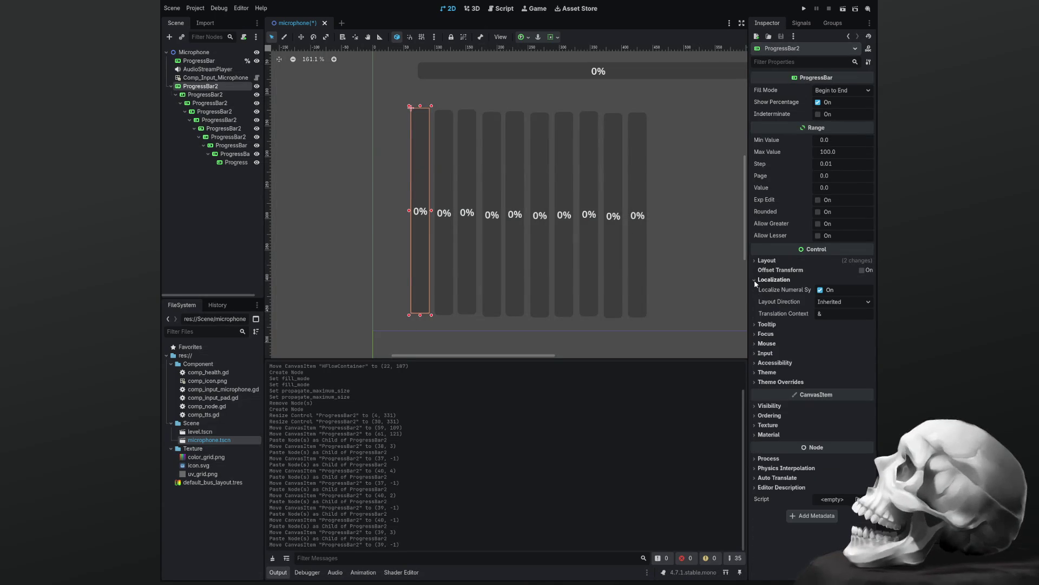
left_click(757, 279)
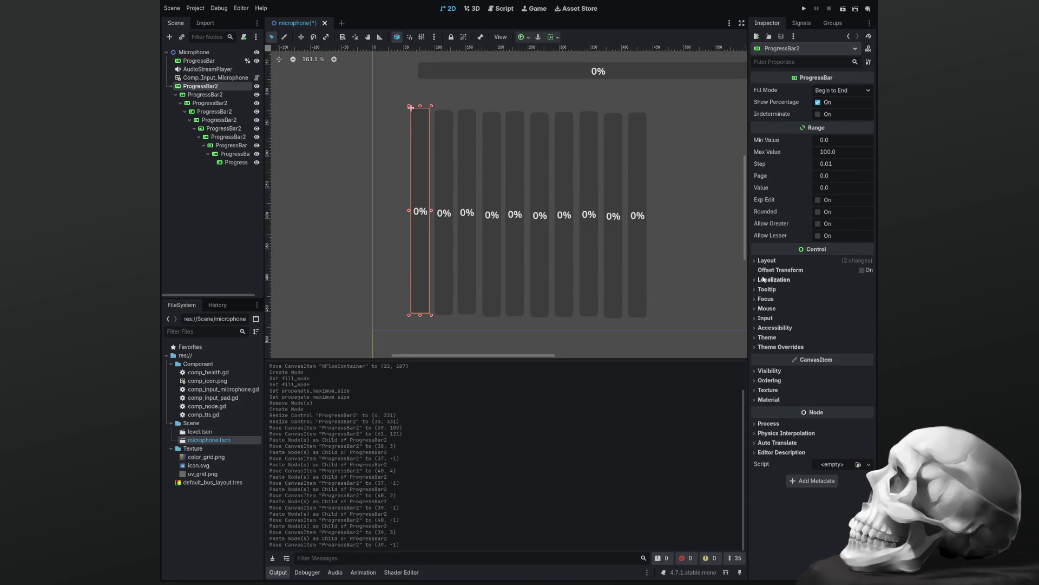
left_click(754, 260)
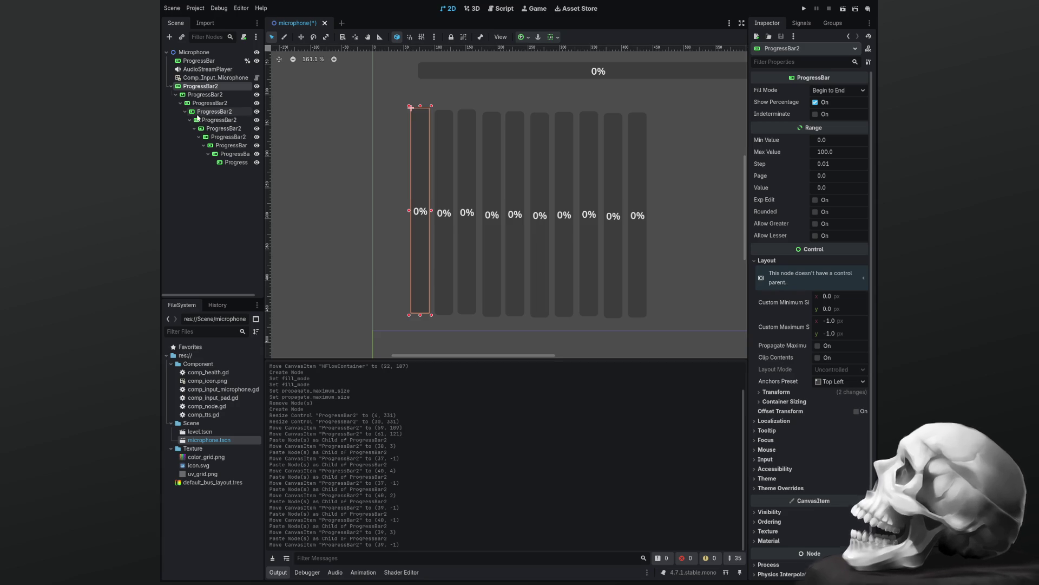
left_click(199, 95)
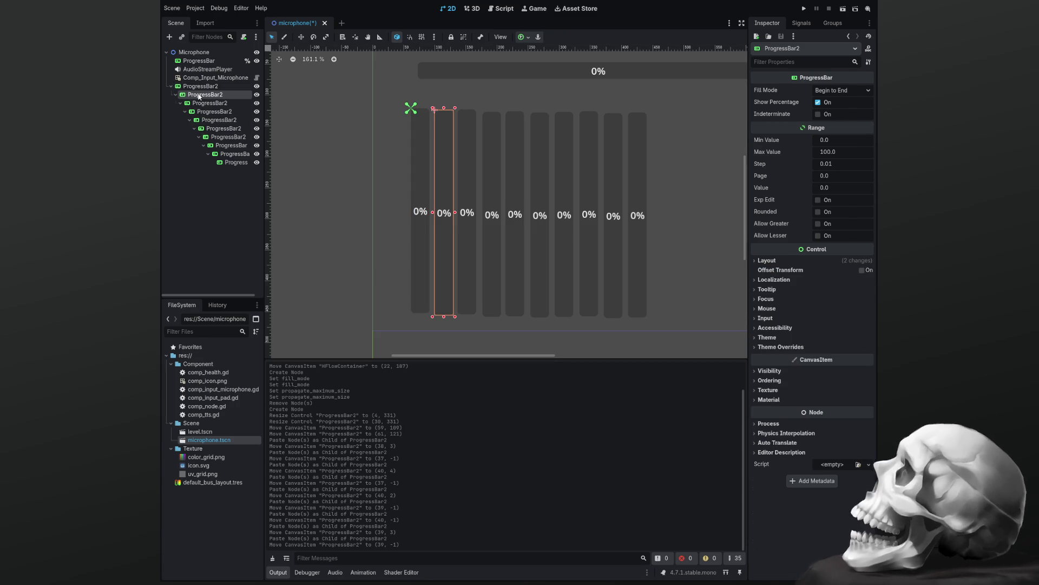
Drag the five nested ProgressBar2 nodes onto Microphone so each becomes its direct child.
left_click_drag(200, 96, 201, 58)
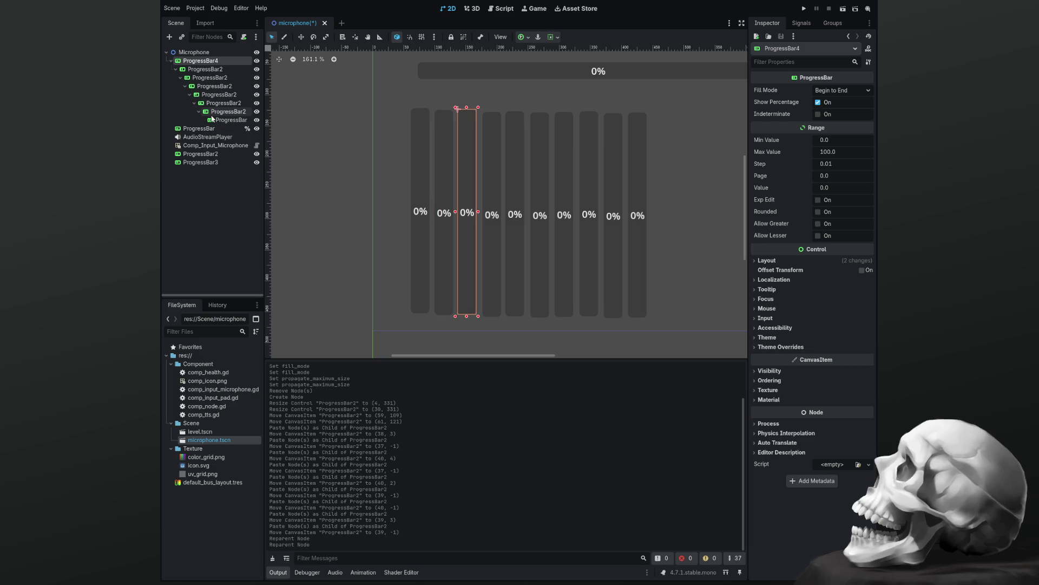
left_click_drag(205, 68, 204, 57)
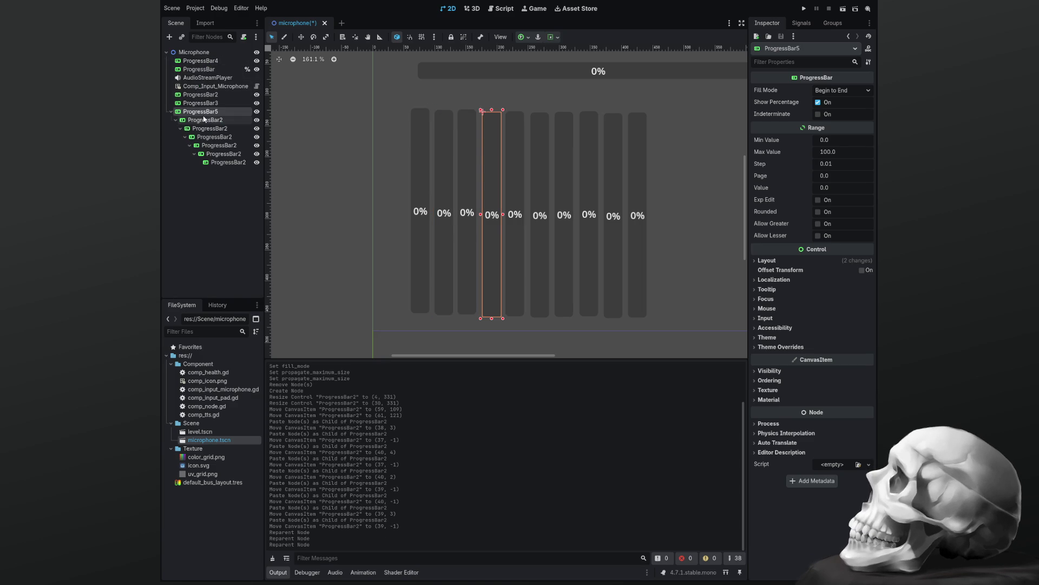
left_click_drag(204, 122, 202, 58)
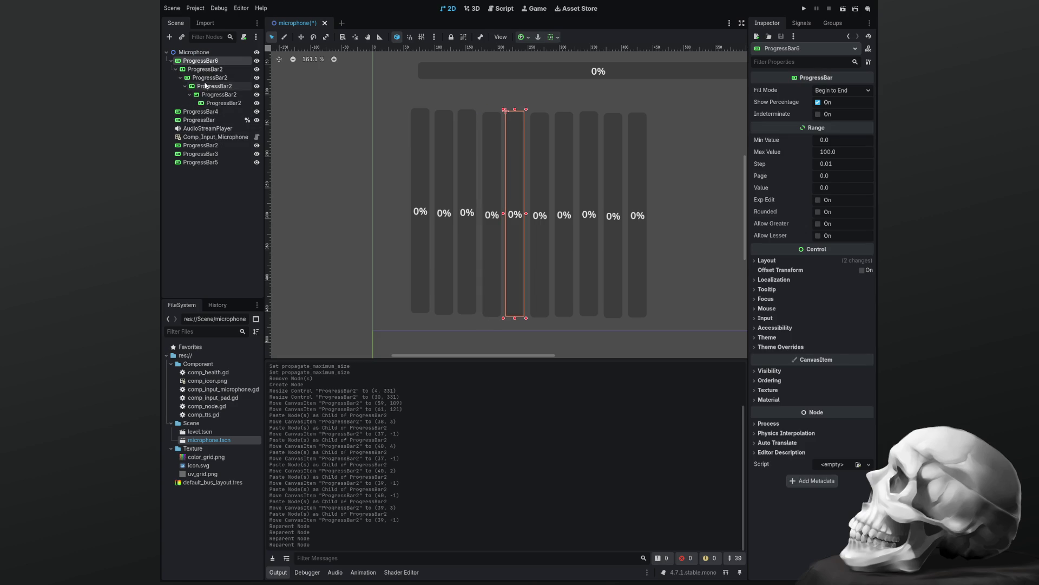
left_click_drag(216, 103, 202, 60)
left_click_drag(218, 103, 202, 53)
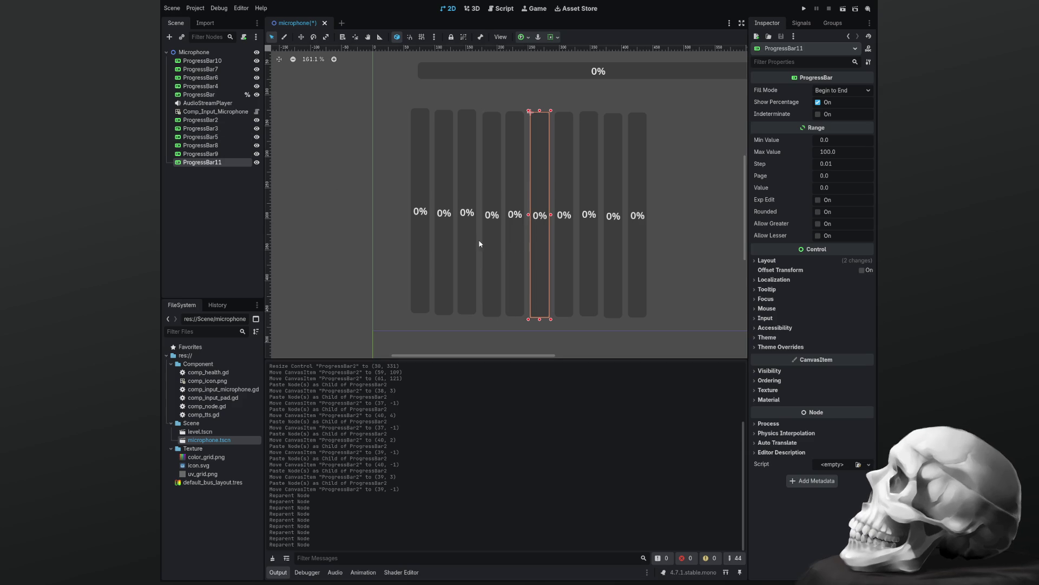
left_click(425, 232)
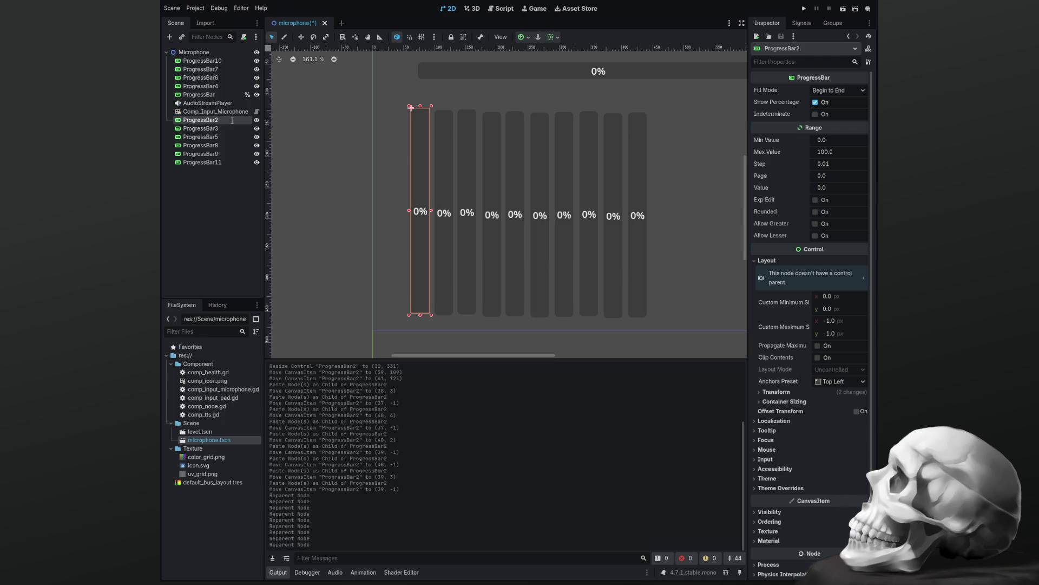
Rename the first three bars ProgressBar_0, ProgressBar_1 and ProgressBar_2, placing _2 below _1 in the tree.
key("BackSpace")
type("_0")
key("Return")
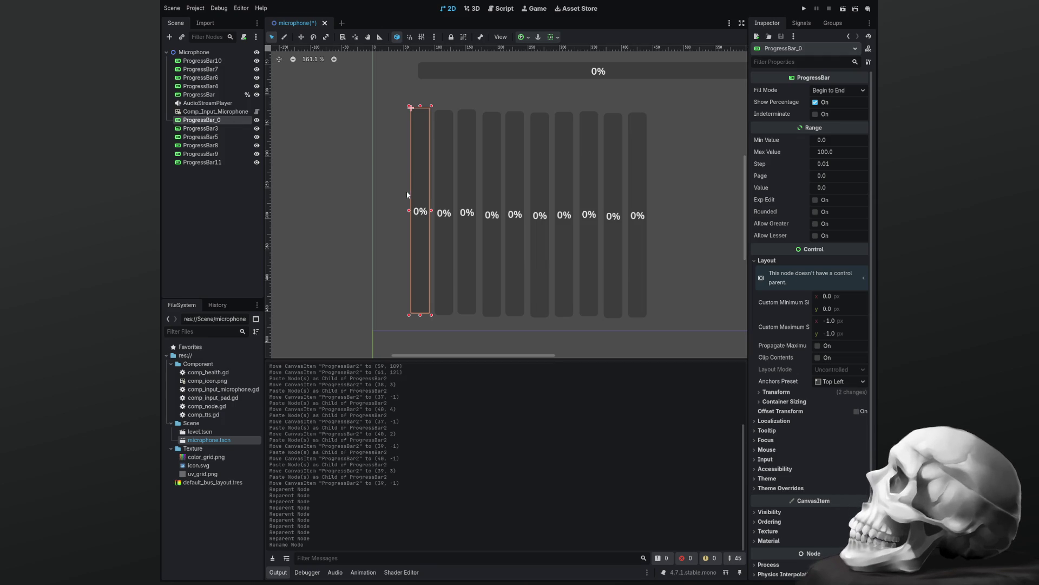
left_click(438, 189)
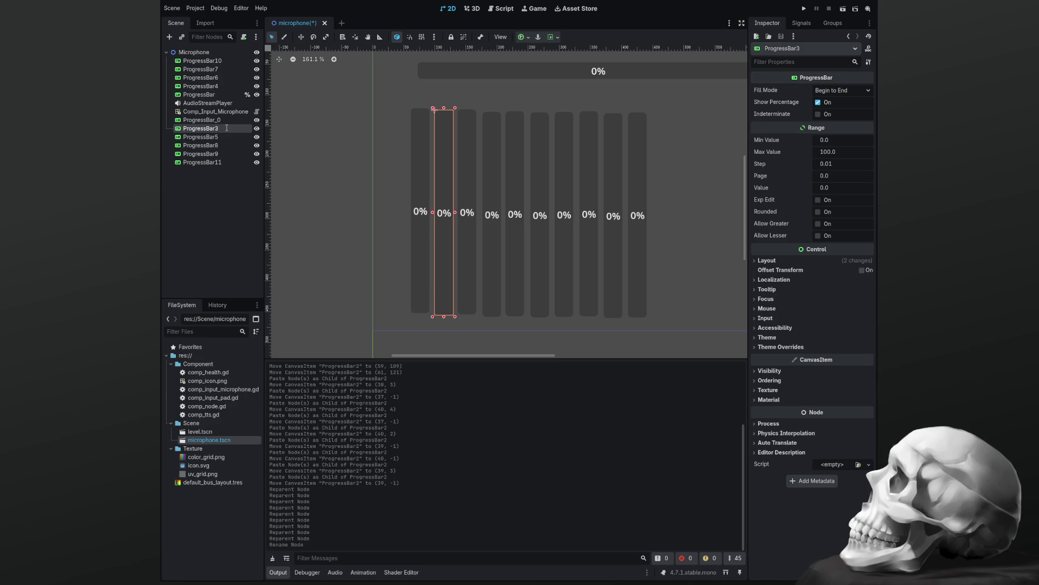
key("BackSpace")
type("_1")
key("Return")
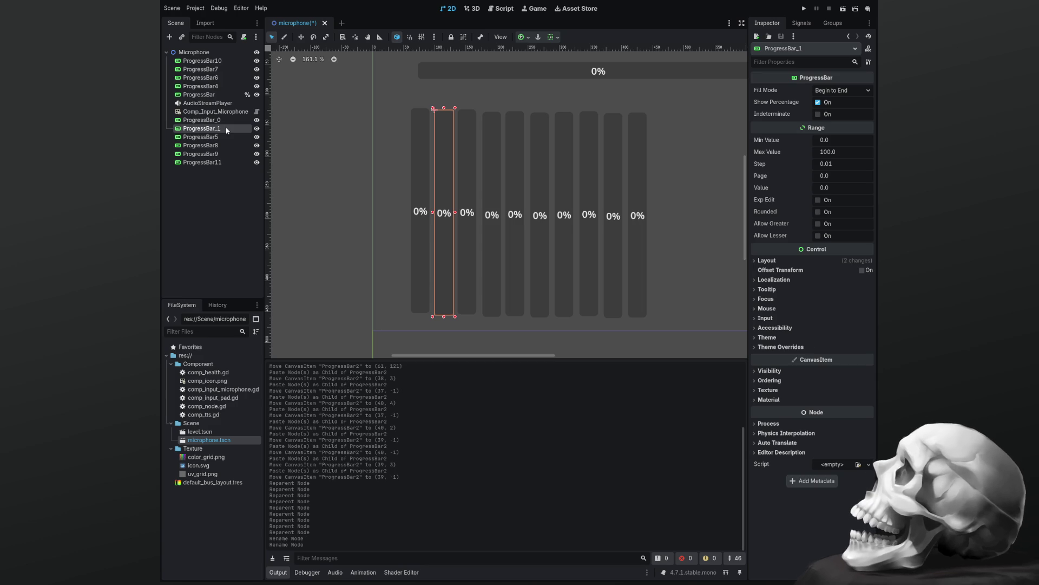
left_click(469, 231)
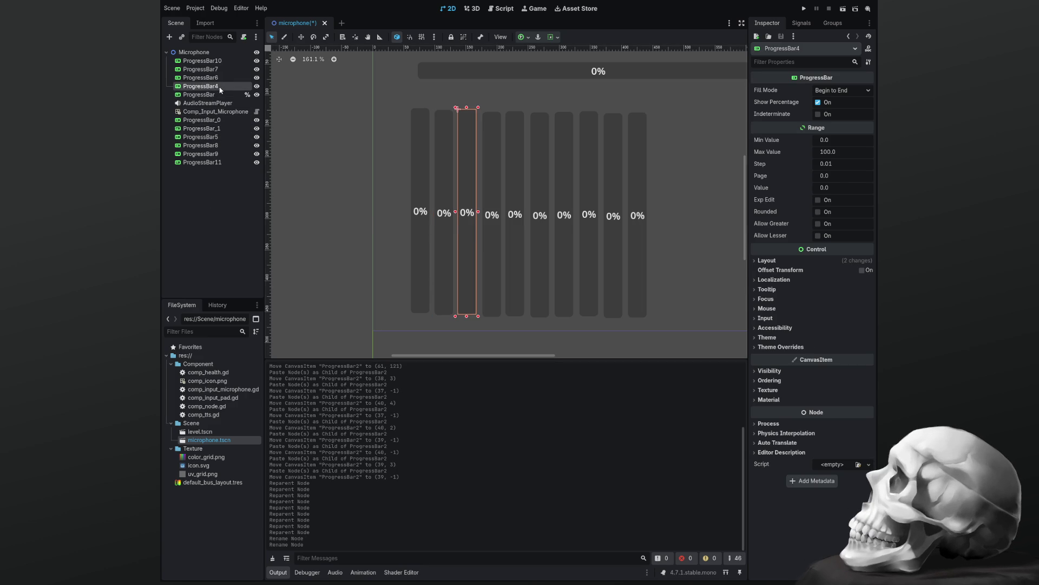
type("ProgressBar_2")
key("Return")
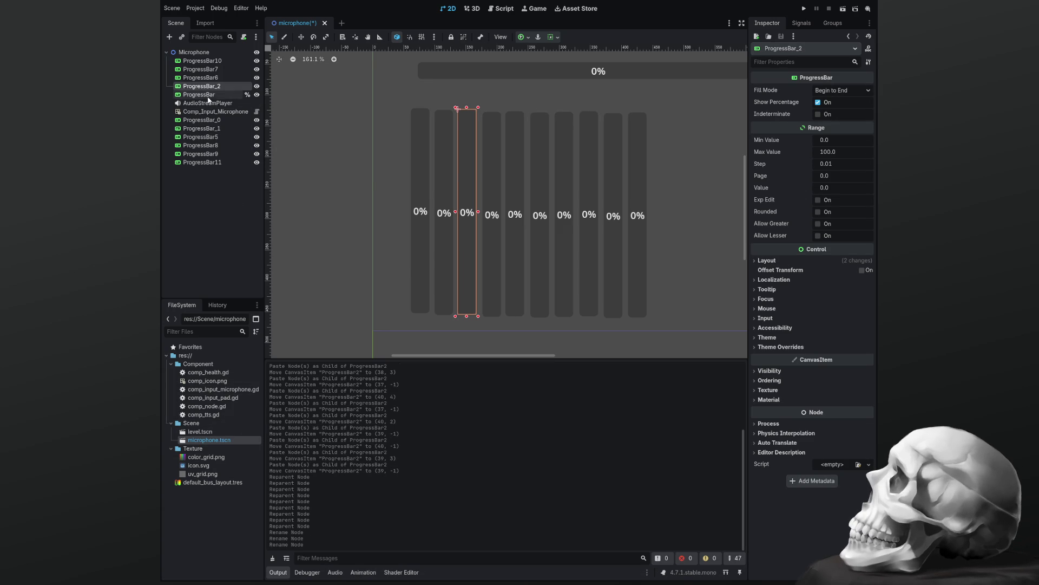
left_click_drag(202, 86, 225, 138)
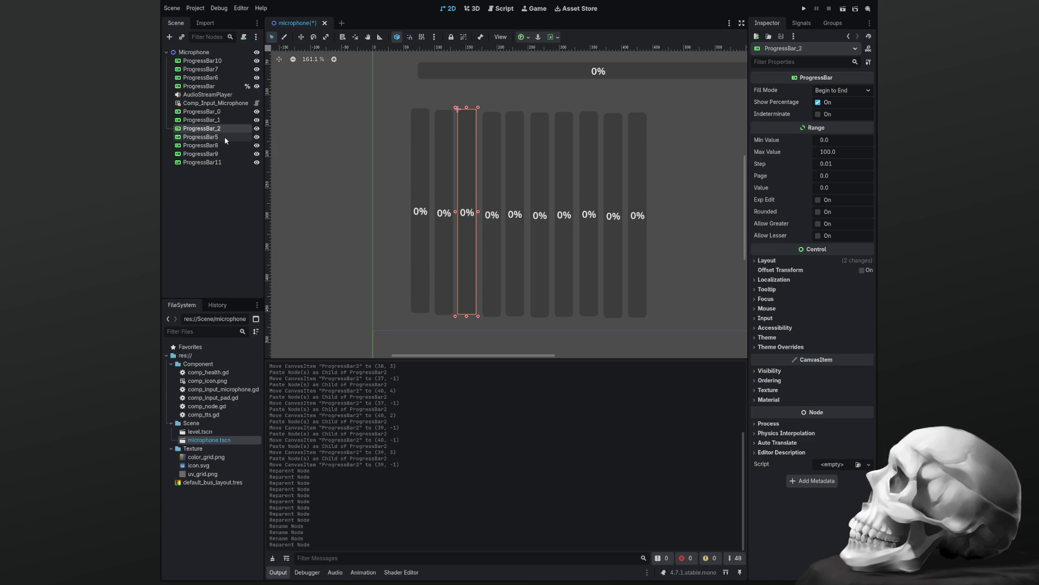
Rename the fourth and fifth bars ProgressBar_3 and ProgressBar_4, placing _4 below _3 in the tree.
left_click(493, 206)
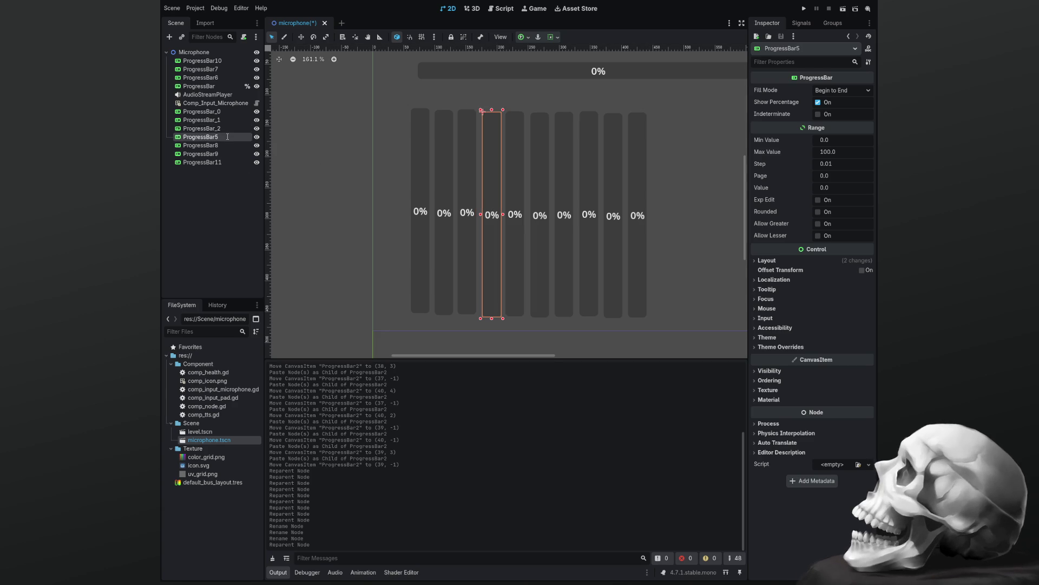
key("BackSpace")
type("_3")
key("Return")
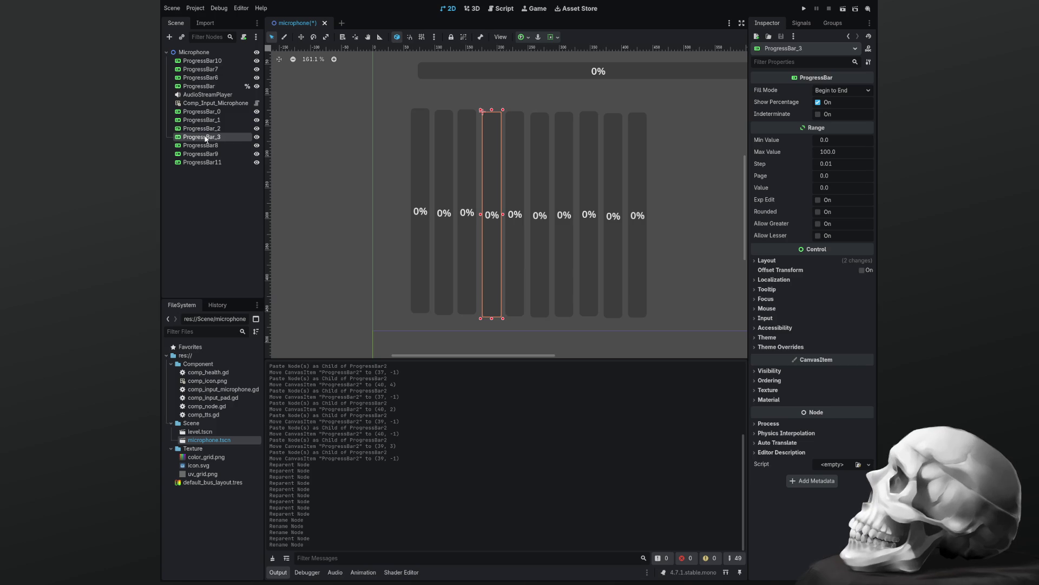
left_click(214, 147)
left_click(212, 139)
left_click(518, 196)
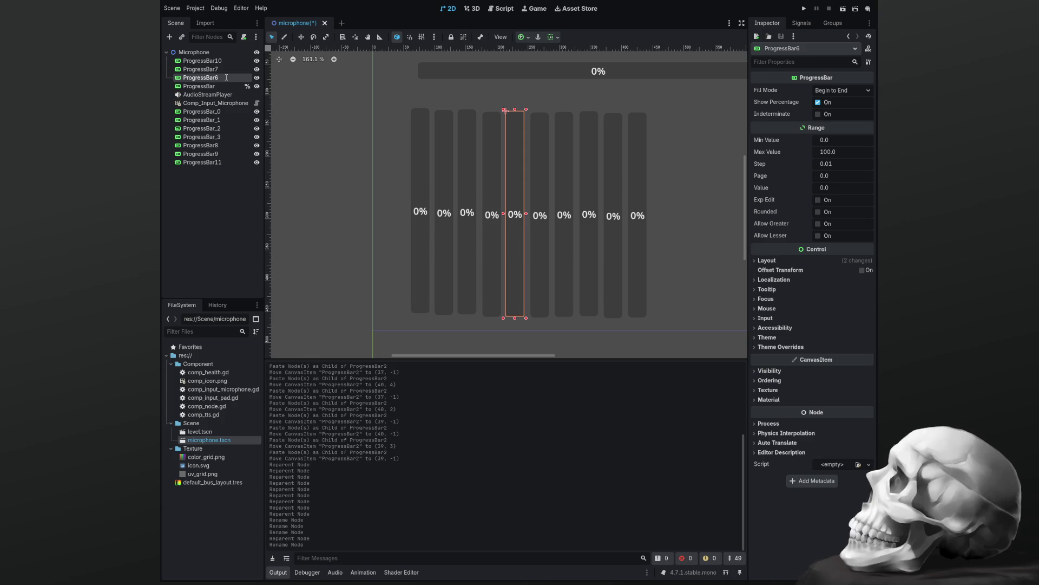
type("ProgressBar_4")
key("Return")
mouse_move(203, 79)
left_mouse_down()
mouse_move(222, 156)
mouse_move(223, 144)
left_mouse_up()
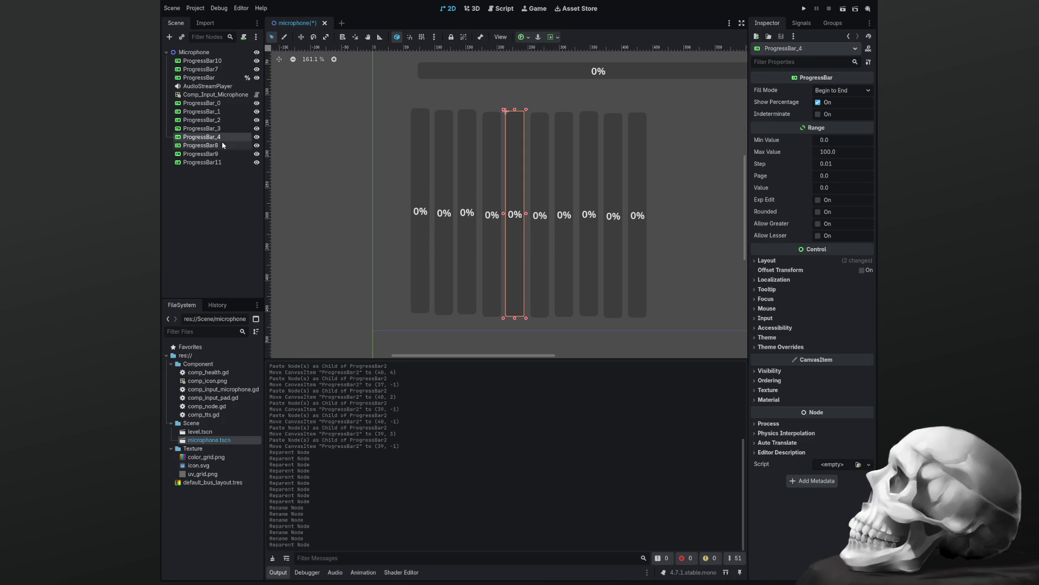
Rename the sixth and seventh bars ProgressBar_5 and ProgressBar_6, moving _5 below ProgressBar_4.
left_click(539, 198)
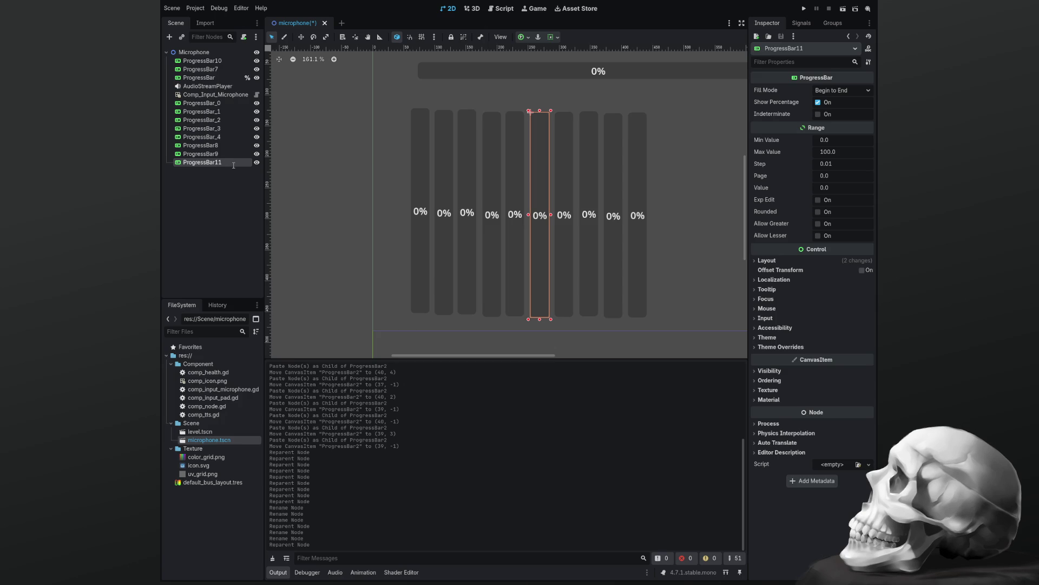
type("ProgressBar_5")
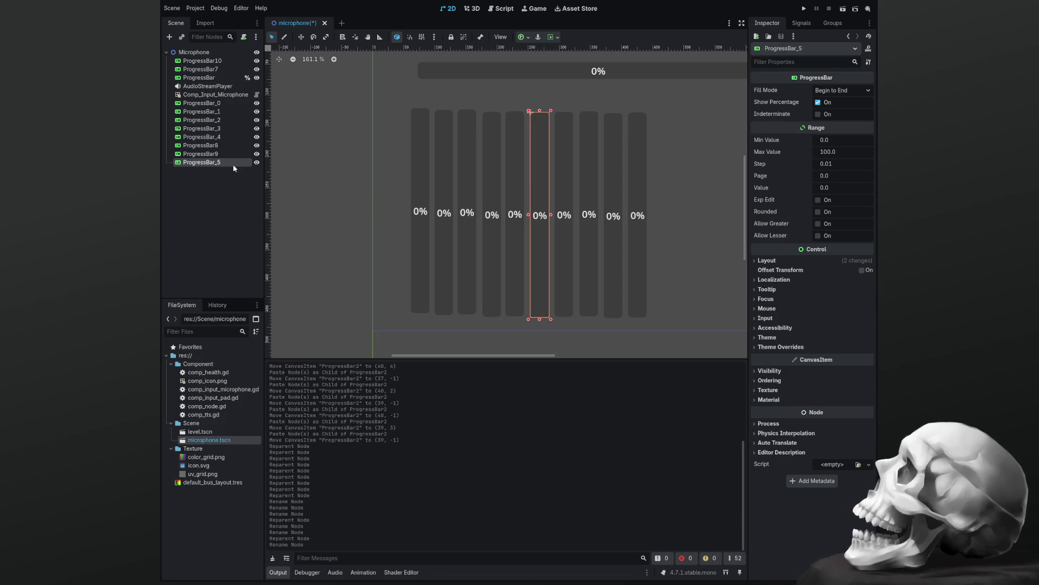
key("Return")
left_click_drag(216, 164, 227, 145)
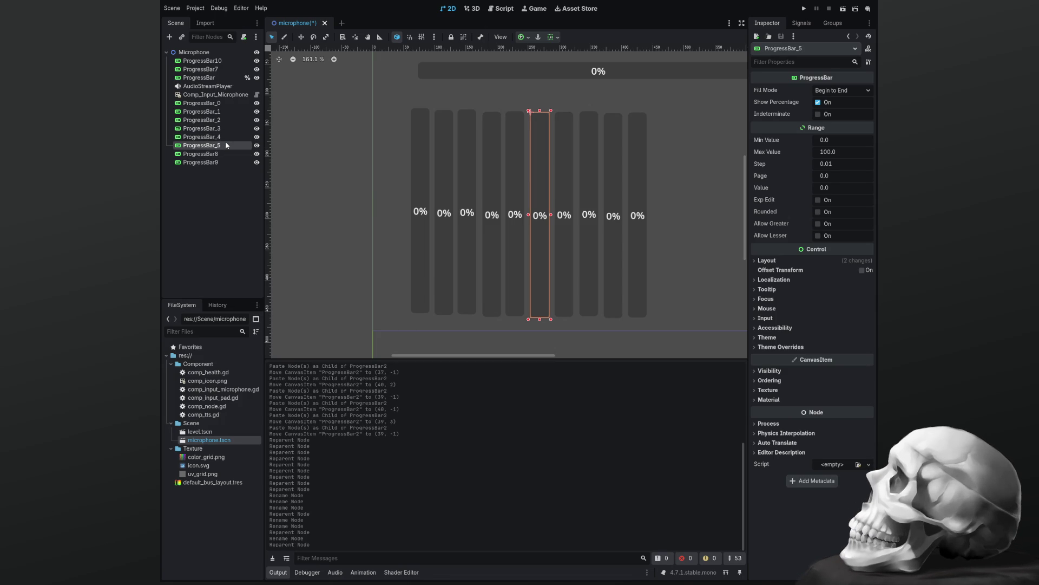
left_click(561, 199)
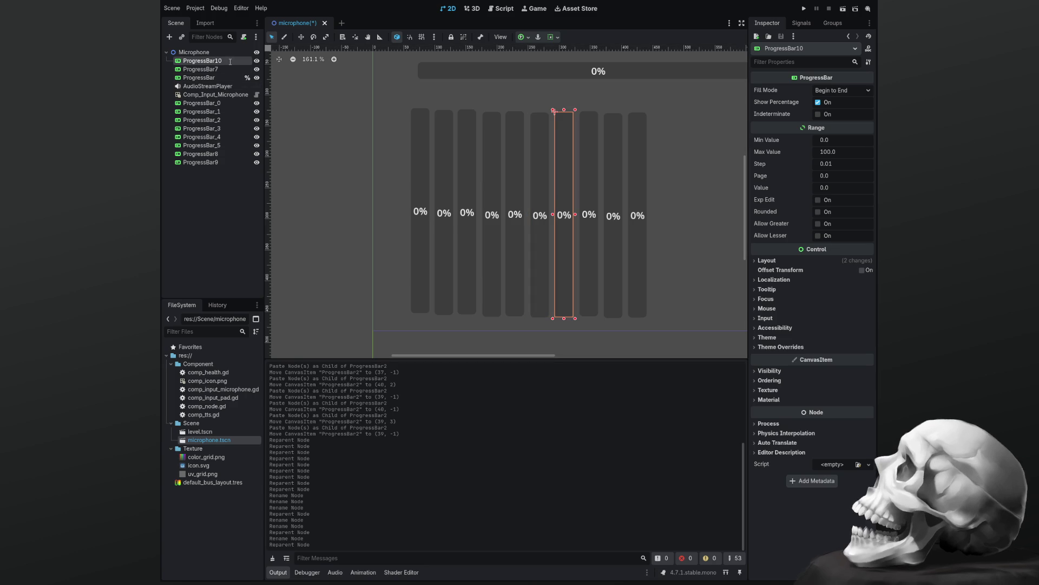
type("ProgressBar_6")
key("Return")
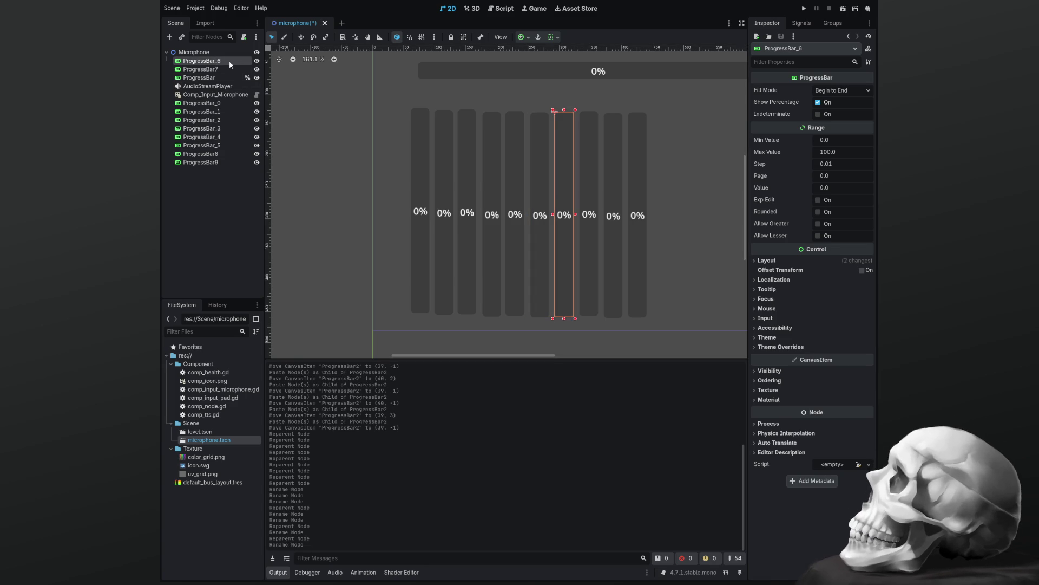
Rename the last three bars ProgressBar_7, ProgressBar_8 and ProgressBar_9, fixing a stray character in _9.
left_click(587, 219)
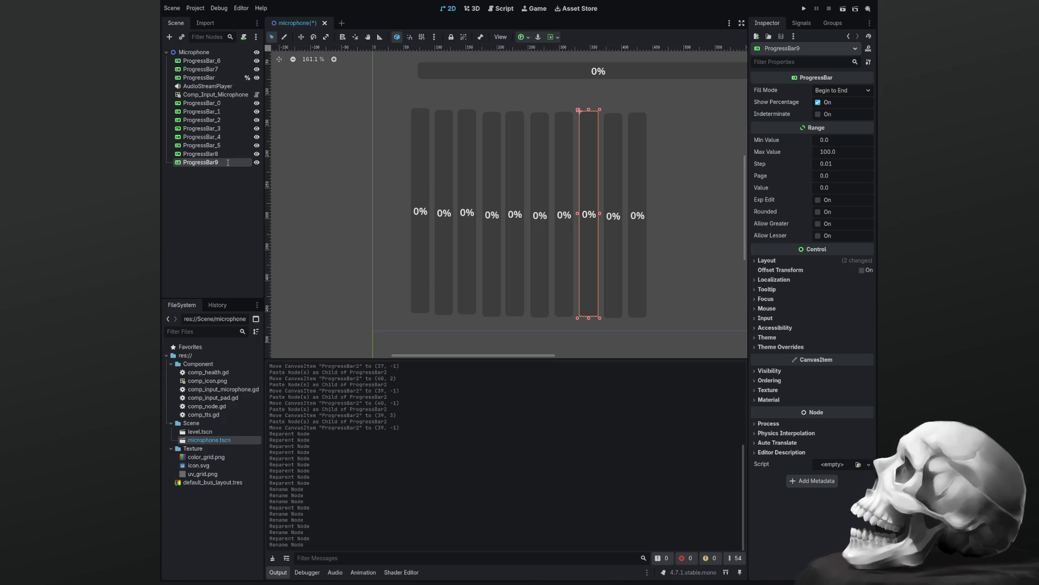
type("ProgressBar_7")
key("Return")
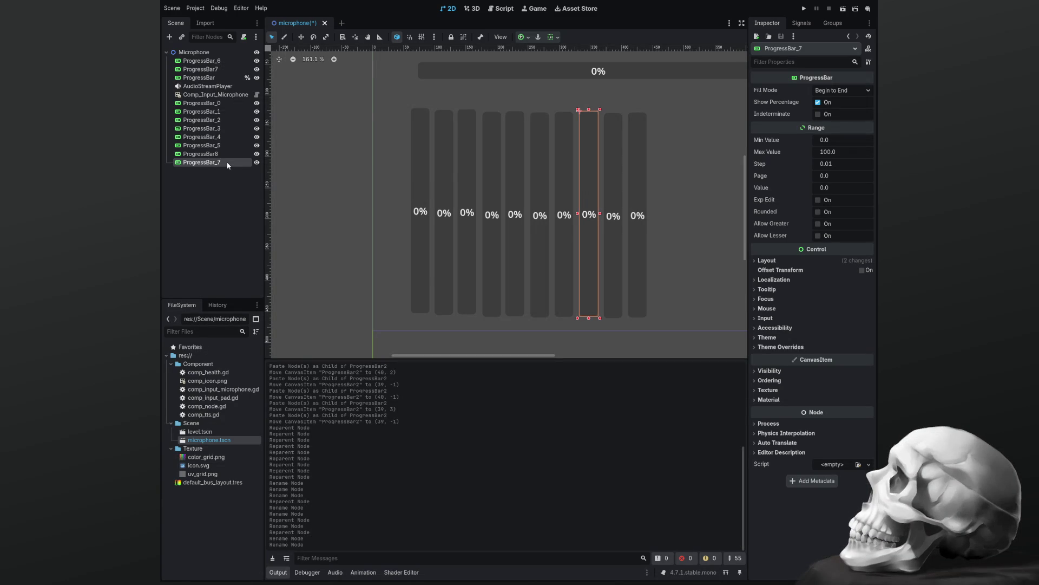
left_click(615, 201)
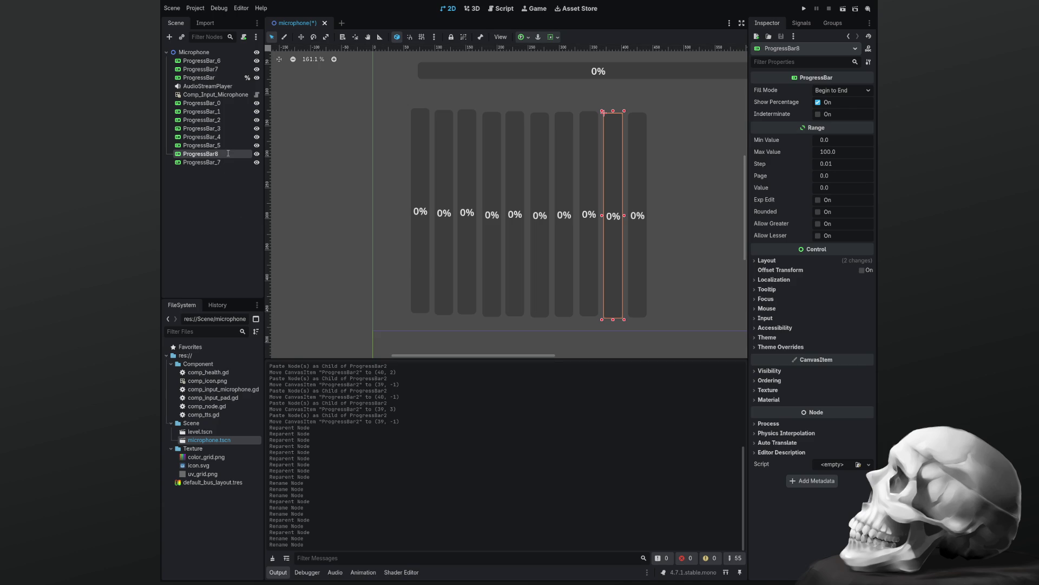
type("ProgressBar_8")
key("Return")
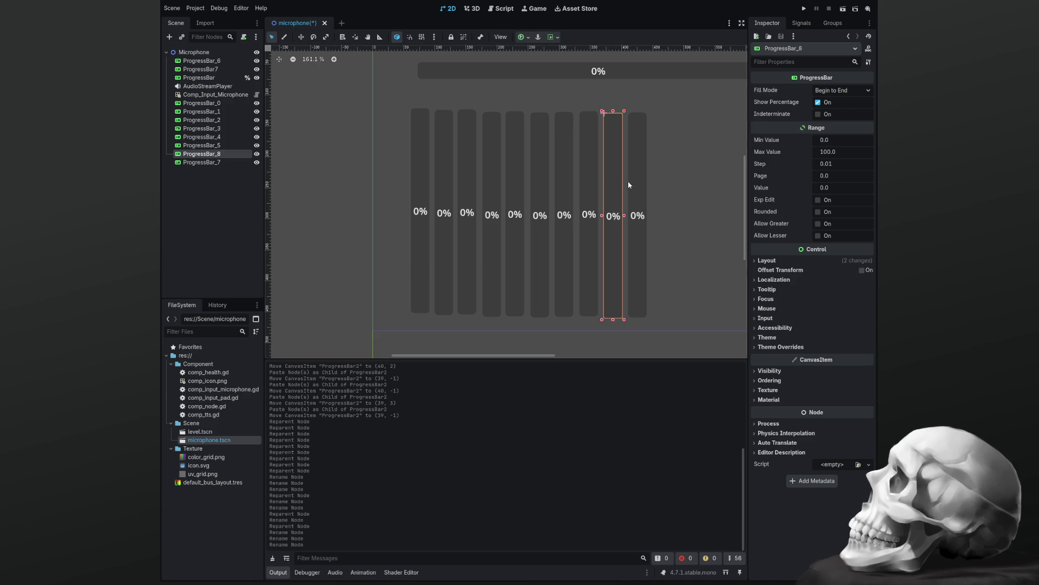
left_click(633, 185)
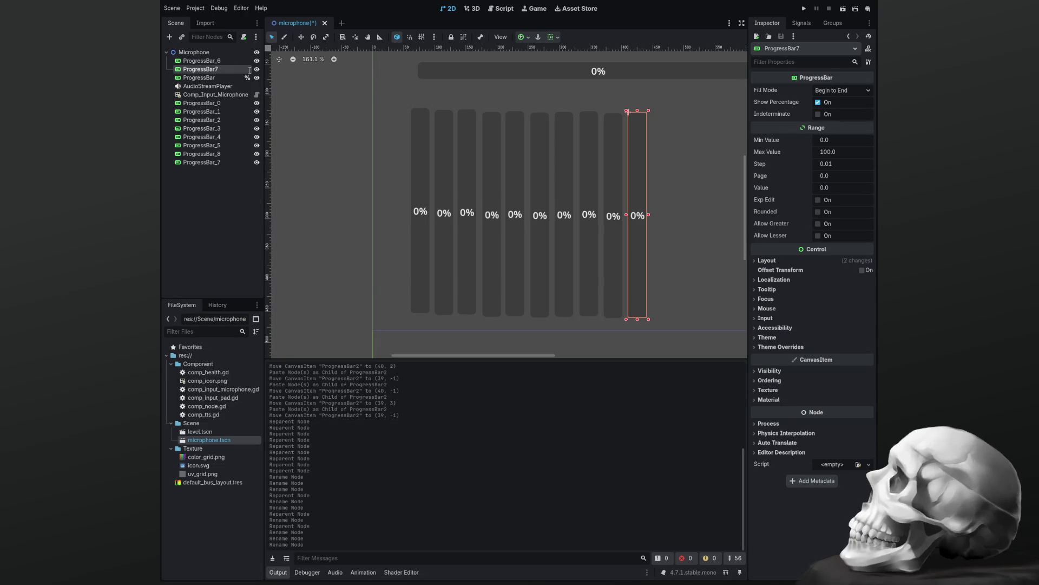
type("_9")
key("Return")
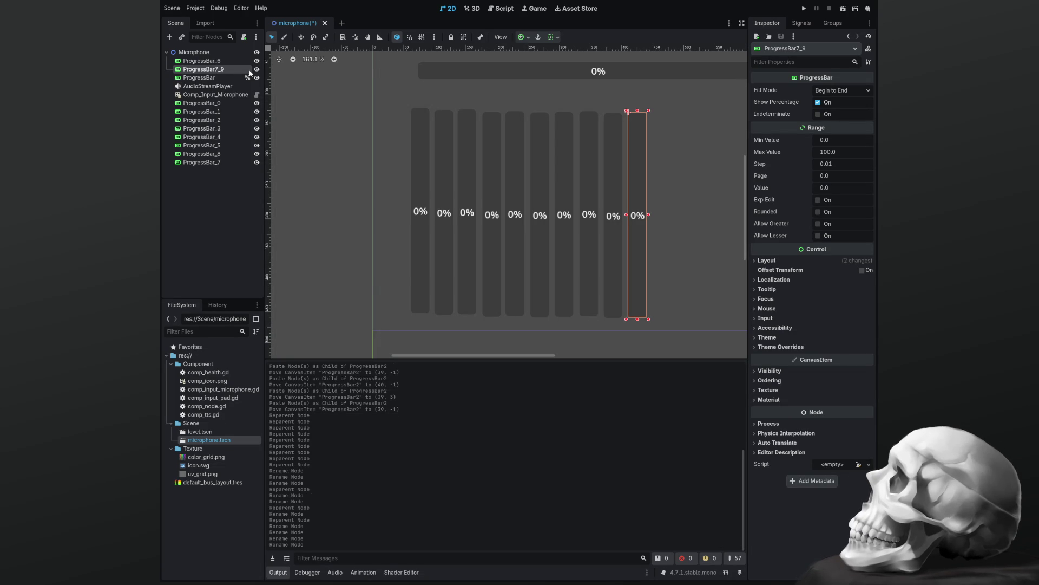
key("Left")
key("Left")
key("BackSpace")
key("Return")
Move ProgressBar_9 to the bottom of the scene tree and ProgressBar_6 directly below ProgressBar_5.
left_click(222, 82)
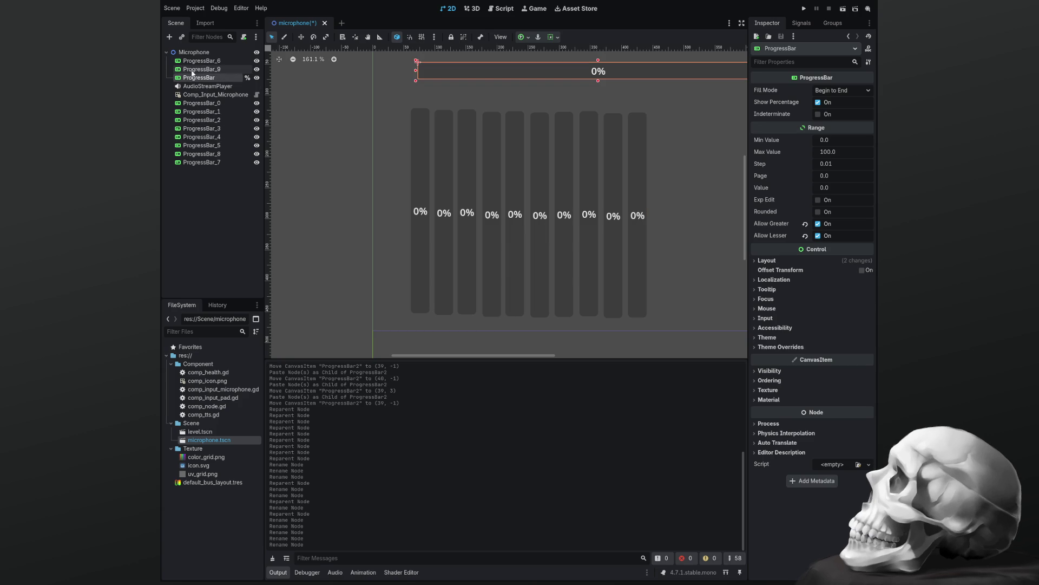
left_click_drag(198, 70, 206, 166)
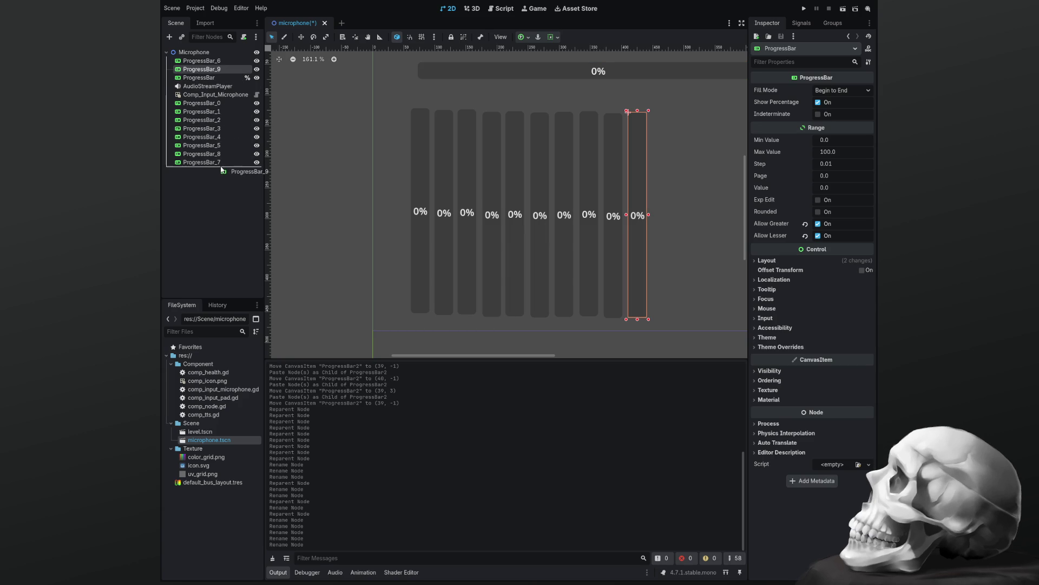
left_click_drag(210, 64, 225, 147)
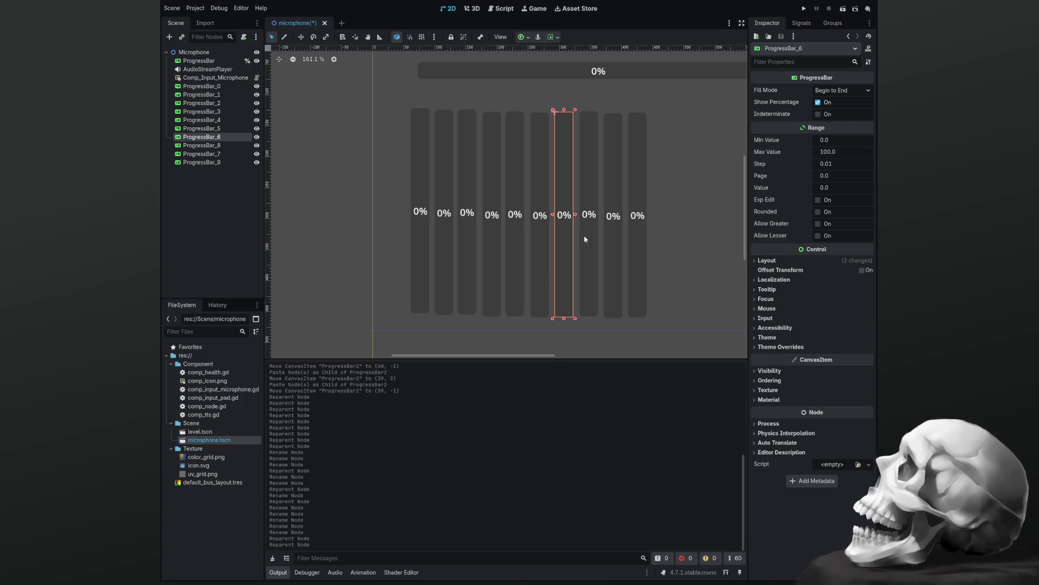
left_click(425, 225)
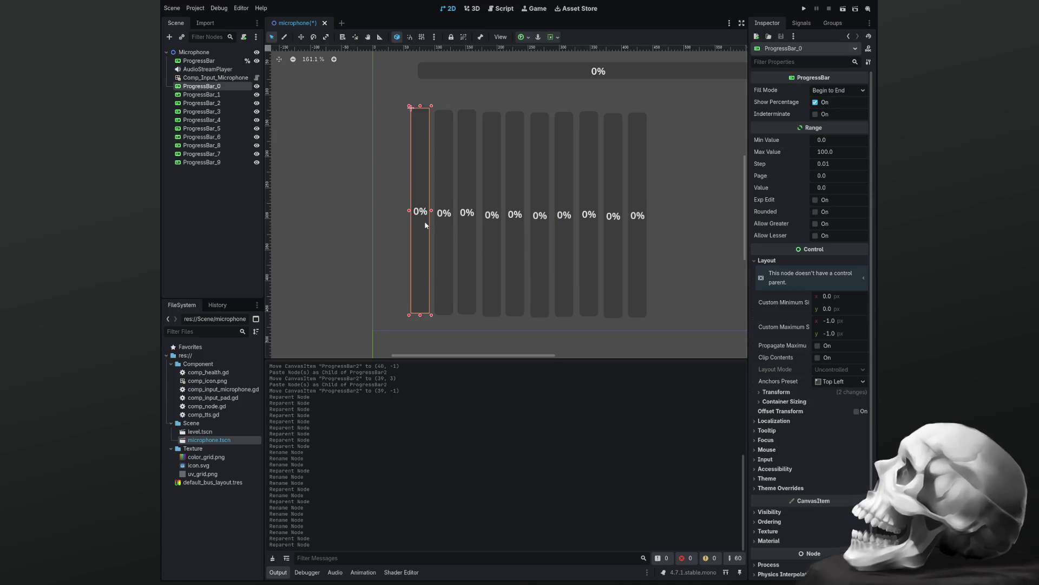
Nudge ProgressBar_0 slightly upward and browse its Editor Description, Process, Material, Texture, Ordering and Visibility groups.
mouse_move(427, 225)
left_mouse_down()
mouse_move(422, 212)
mouse_move(432, 213)
mouse_move(424, 223)
left_mouse_up()
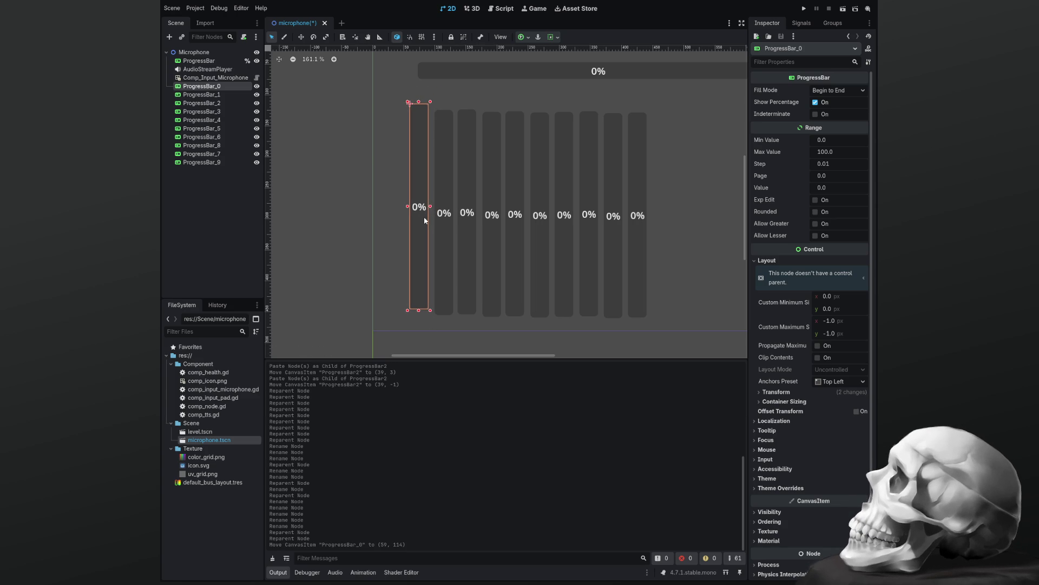
scroll(781, 454, "down", 3)
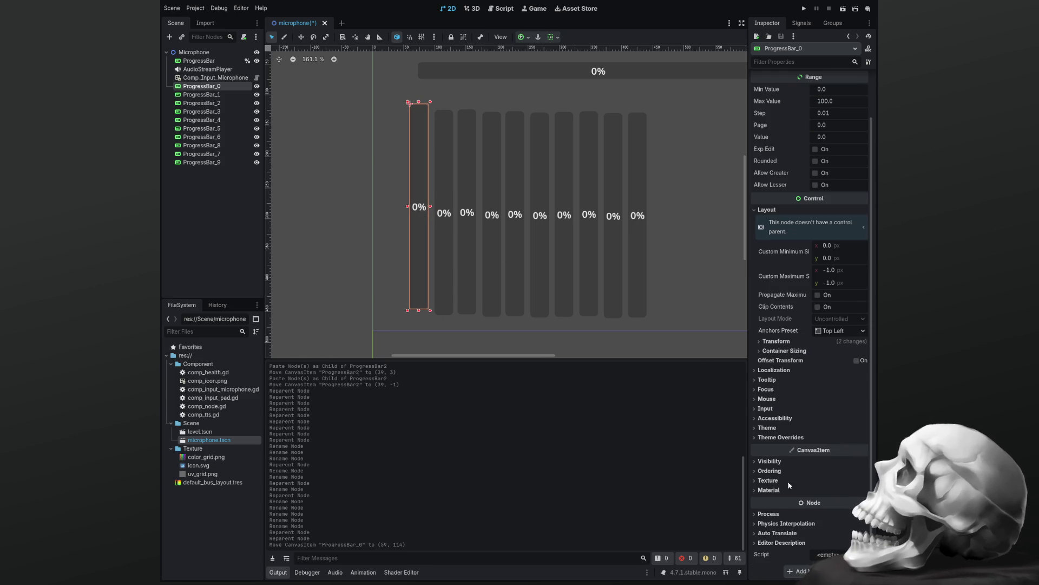
left_click(756, 542)
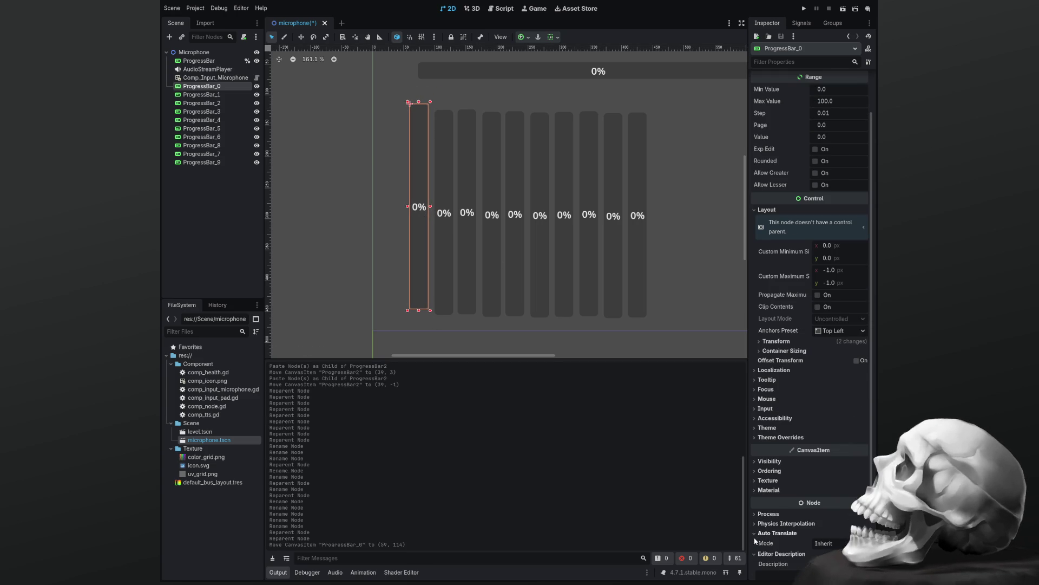
left_click(754, 514)
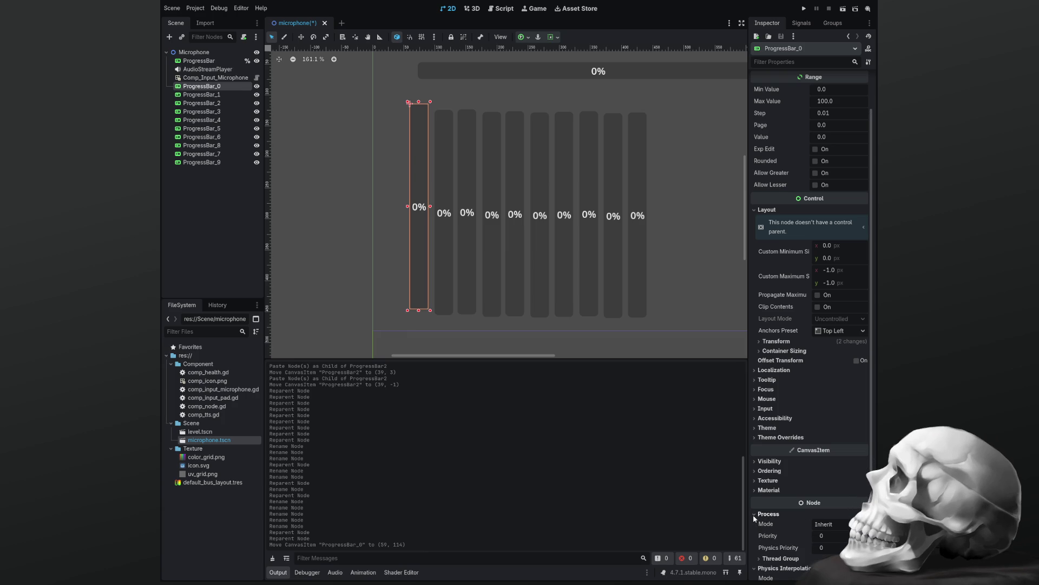
left_click(761, 491)
left_click(758, 480)
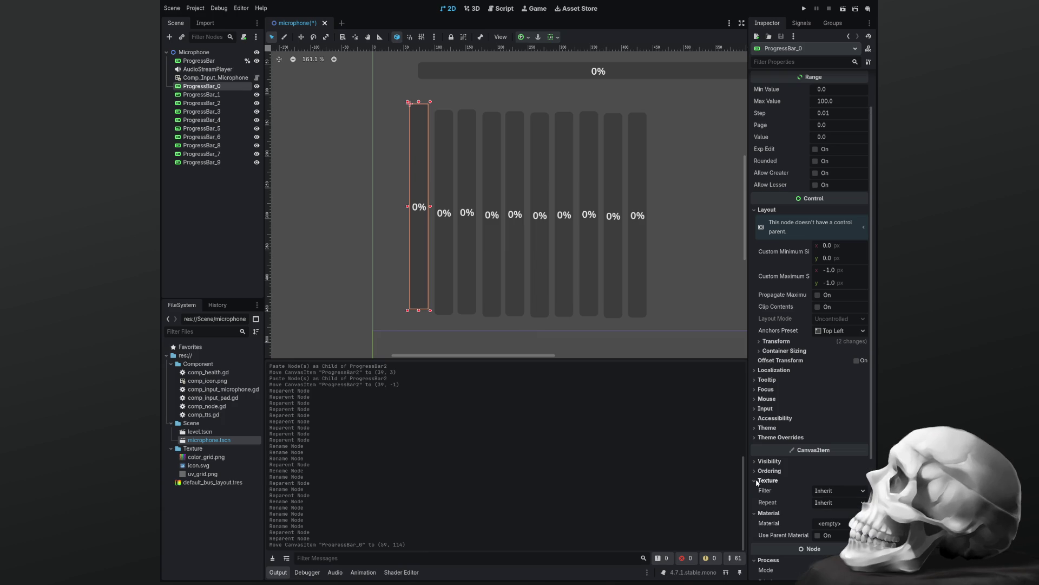
left_click(759, 471)
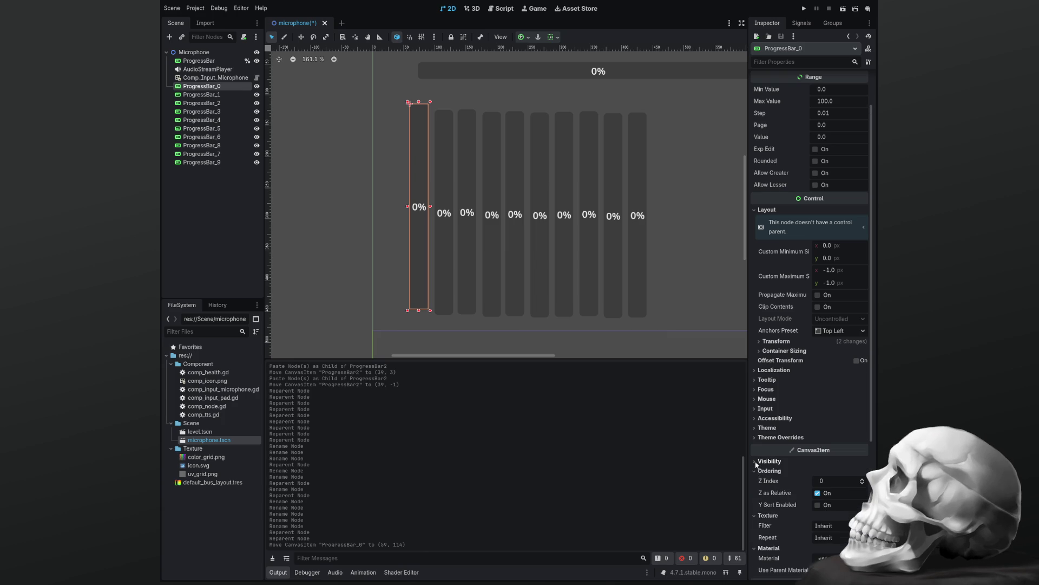
left_click(756, 462)
scroll(768, 475, "down", 5)
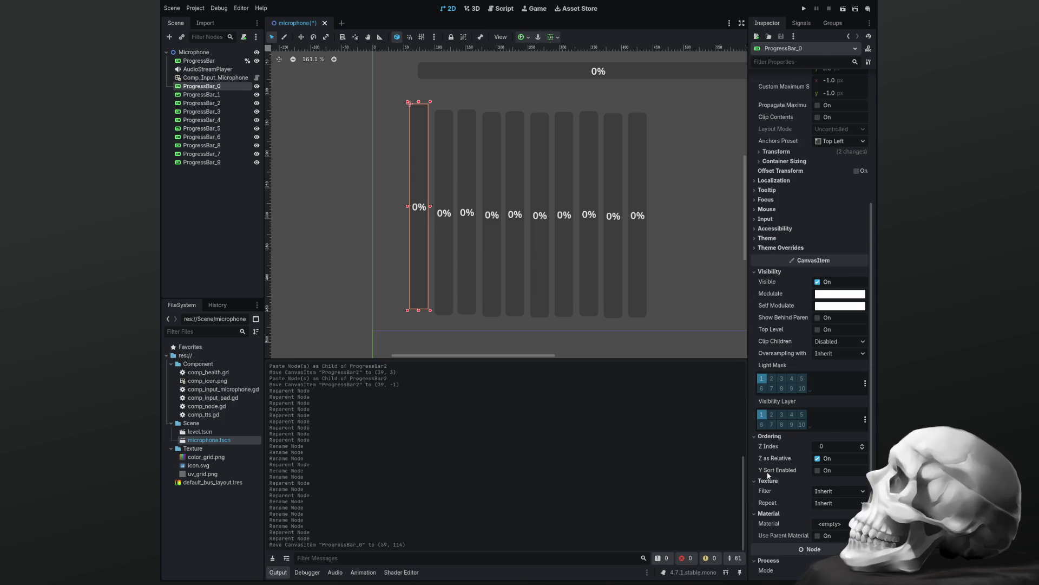
scroll(768, 475, "up", 3)
scroll(768, 475, "up", 2)
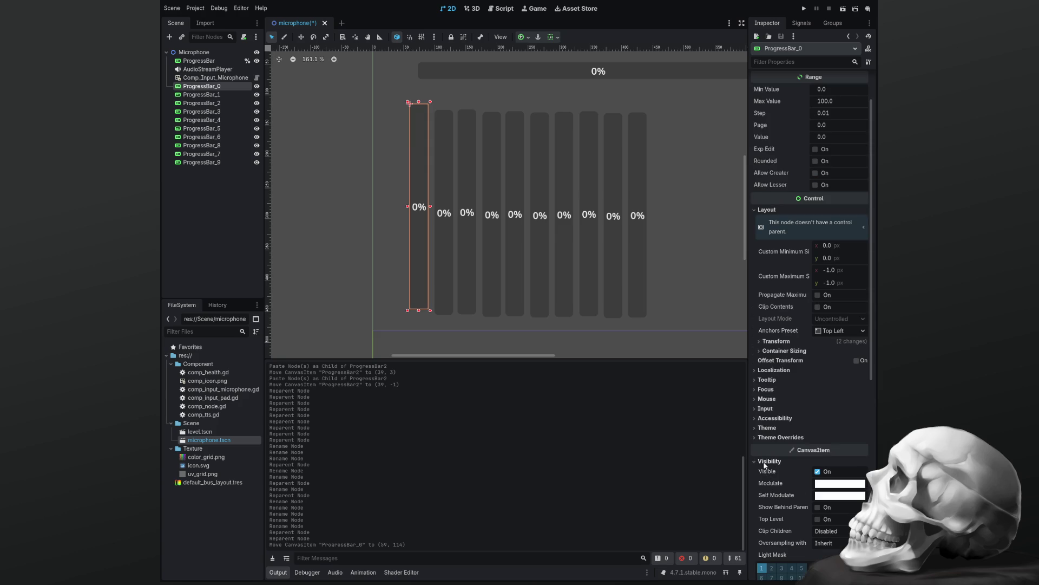
left_click(761, 461)
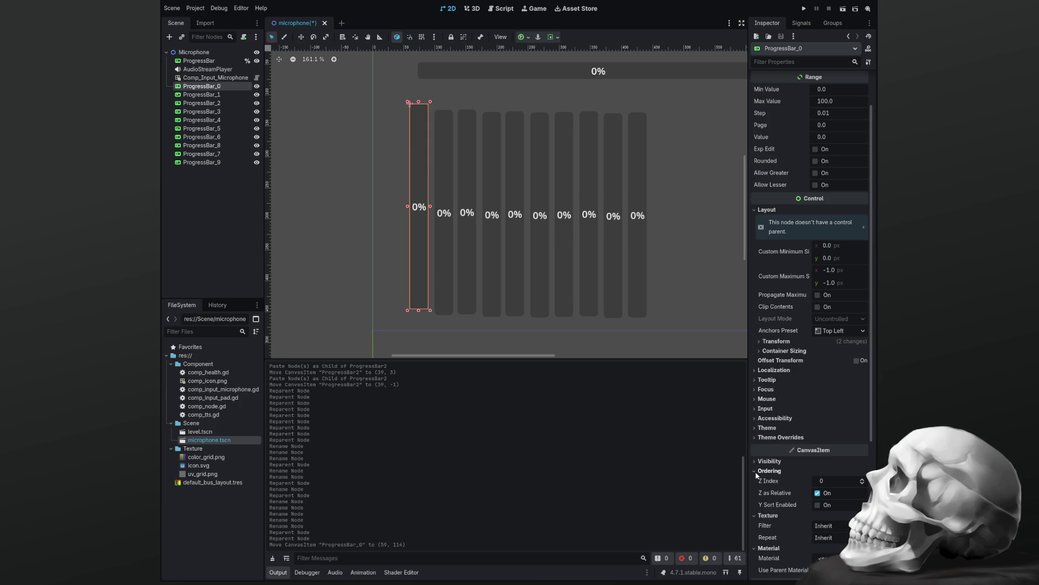
left_click(757, 490)
left_click(756, 490)
left_click(757, 514)
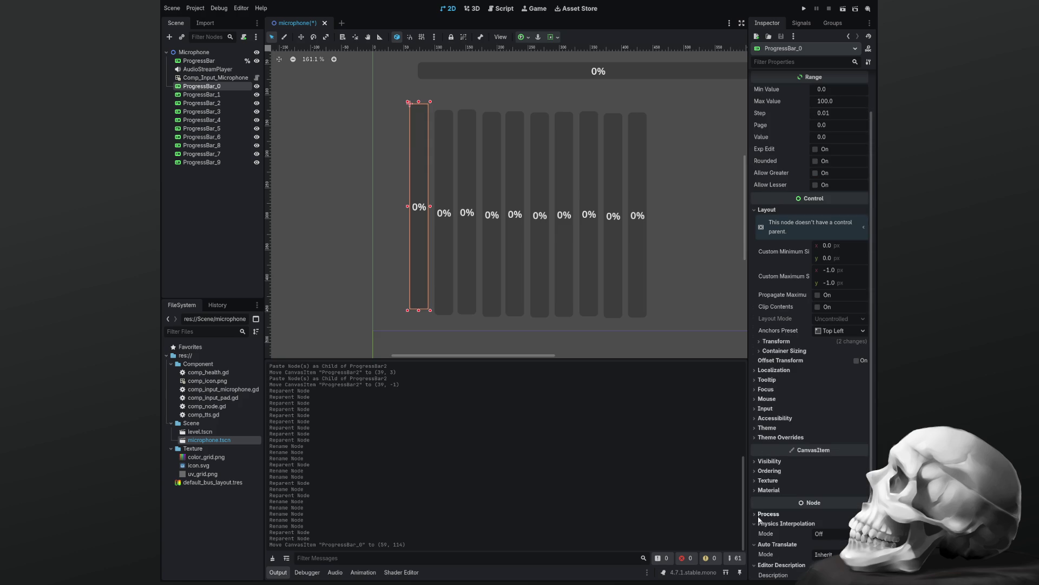
left_click(756, 543)
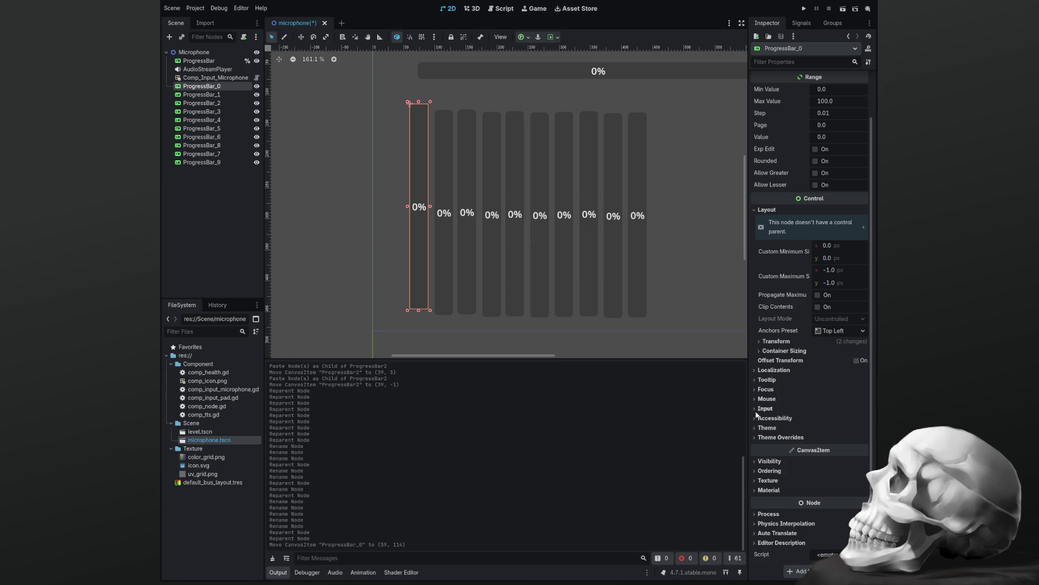
Browse ProgressBar_0's Localization, Tooltip, Focus and Mouse groups, leaving Accessibility expanded.
left_click(755, 371)
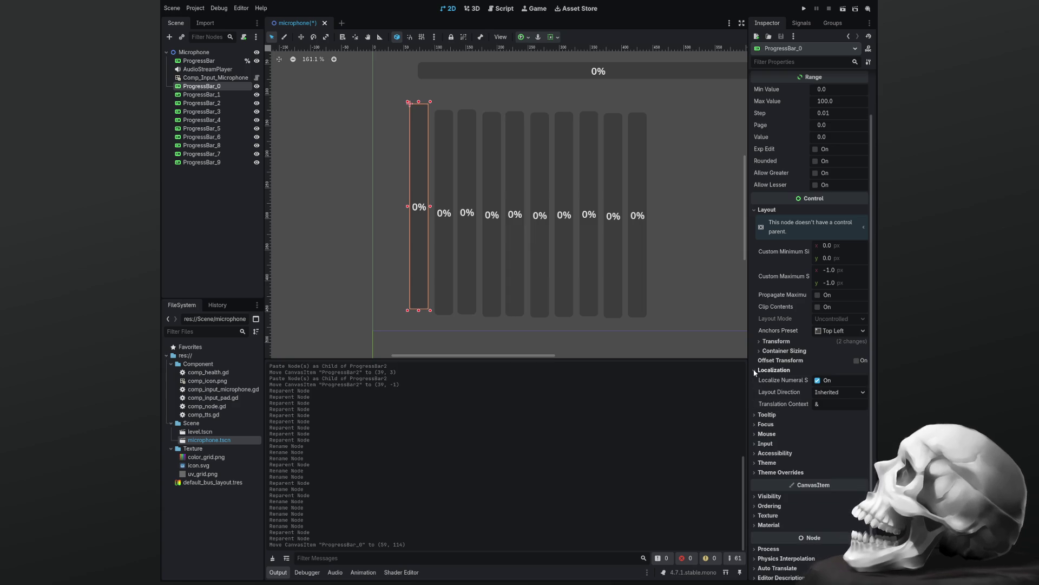
left_click(754, 371)
left_click(756, 380)
left_click(756, 379)
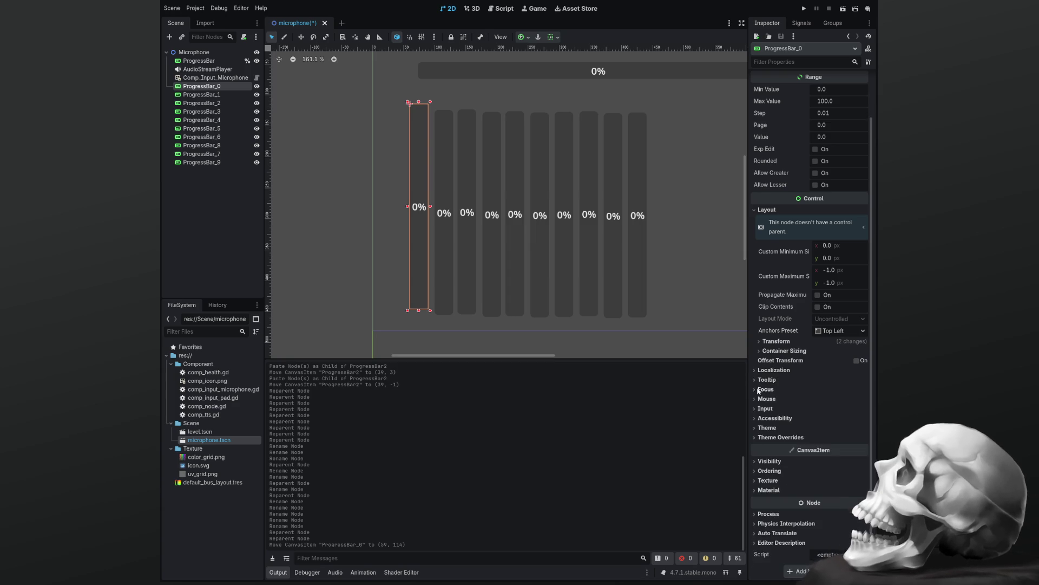
left_click(757, 390)
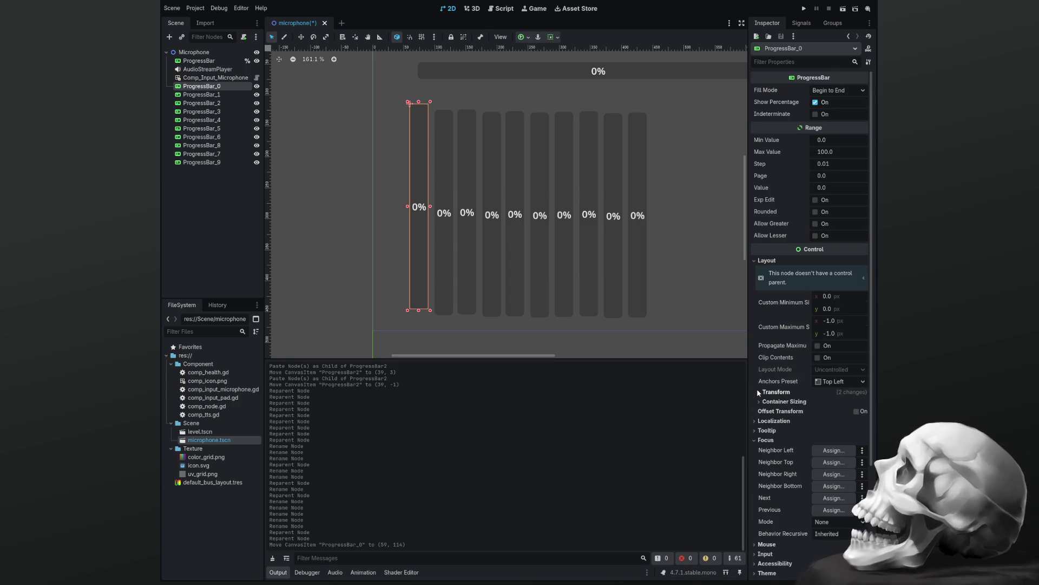
left_click(756, 440)
left_click(756, 449)
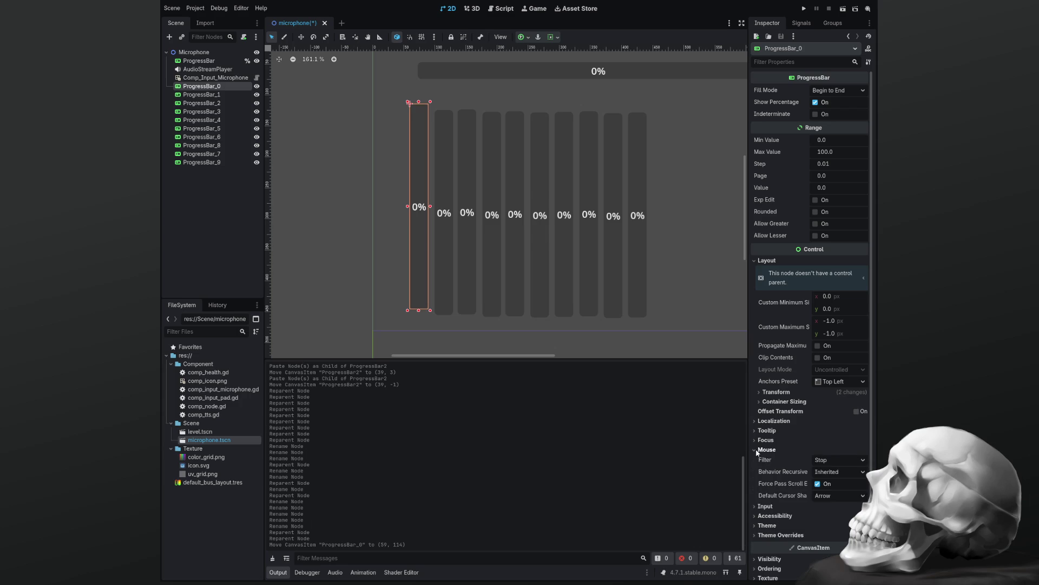
left_click(757, 451)
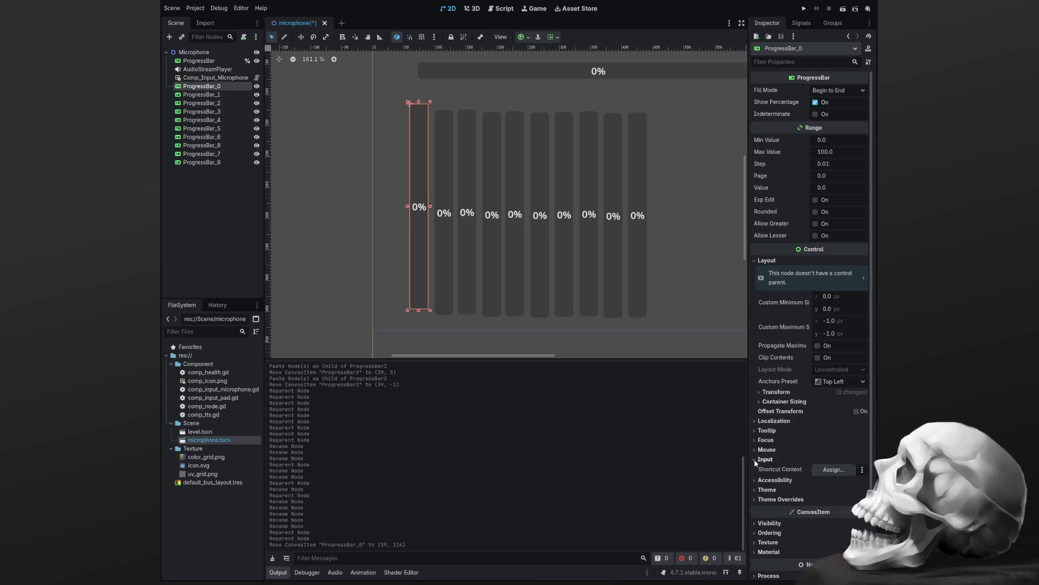
left_click(757, 469)
Inspect the Theme Overrides subgroups — colours, constants, fonts, font sizes, styles — then fold them back up.
scroll(756, 471, "down", 5)
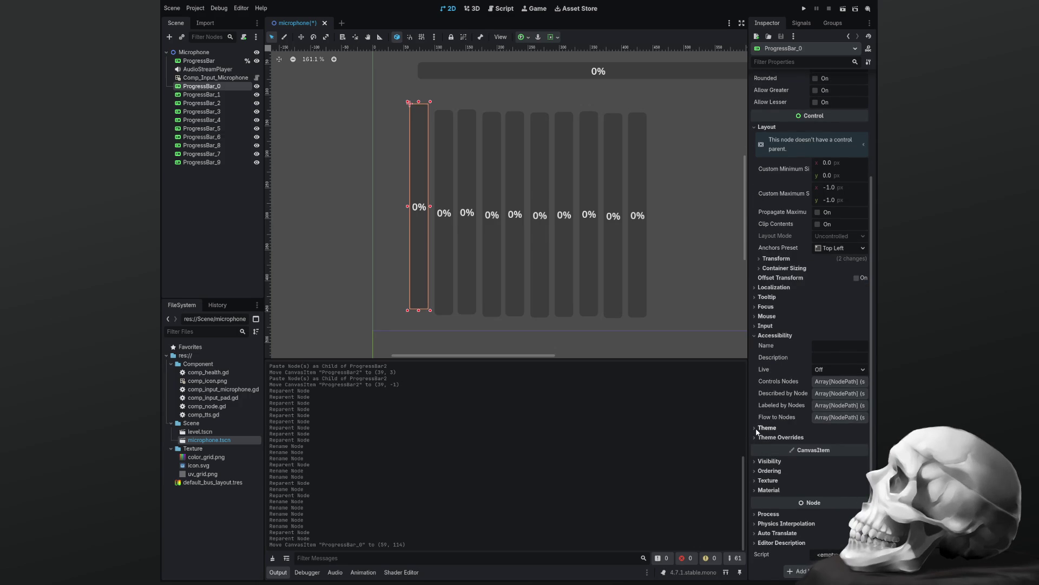
left_click(756, 428)
left_click(756, 460)
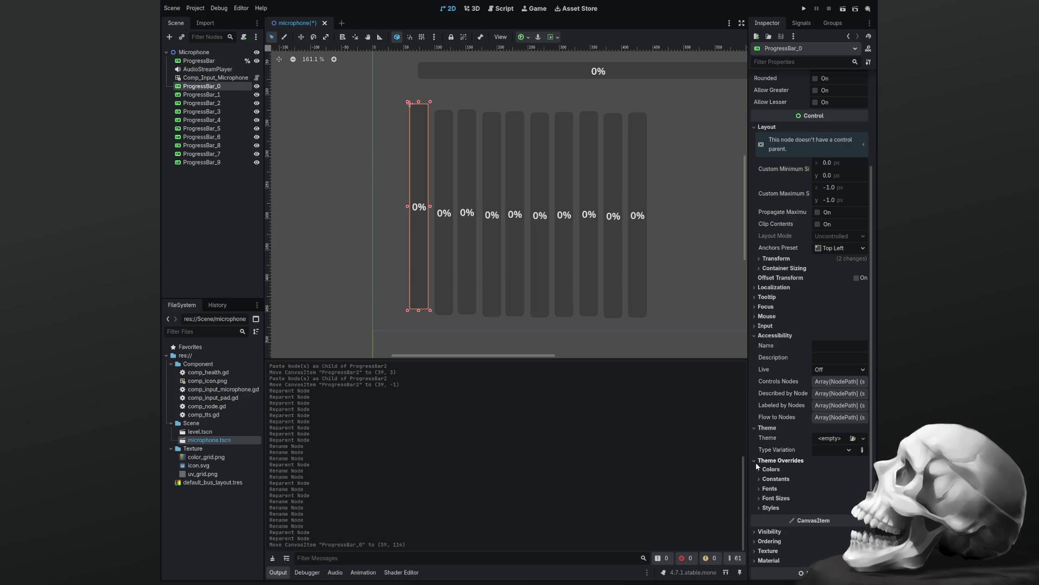
left_click(762, 508)
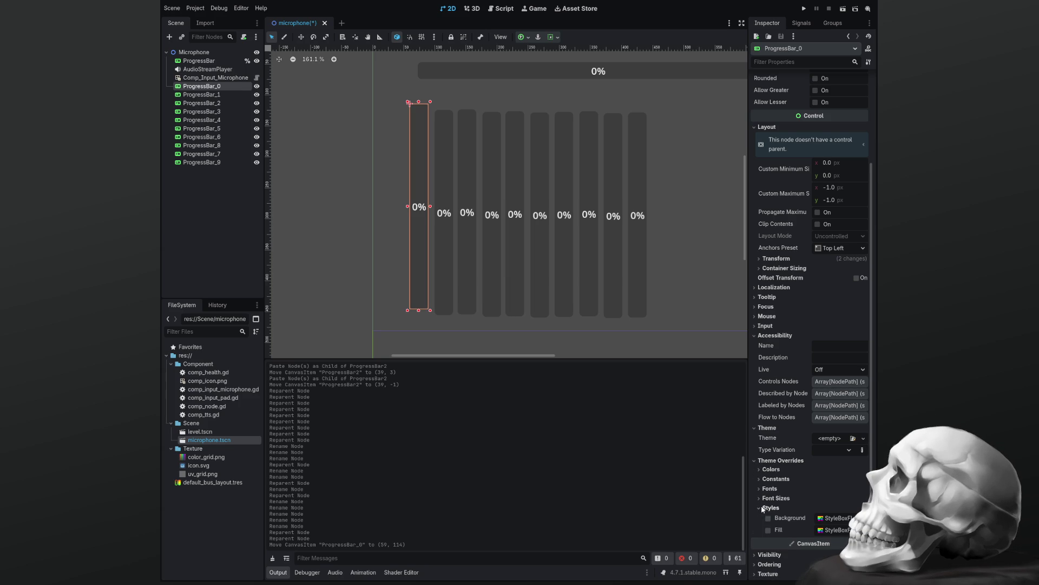
left_click(760, 498)
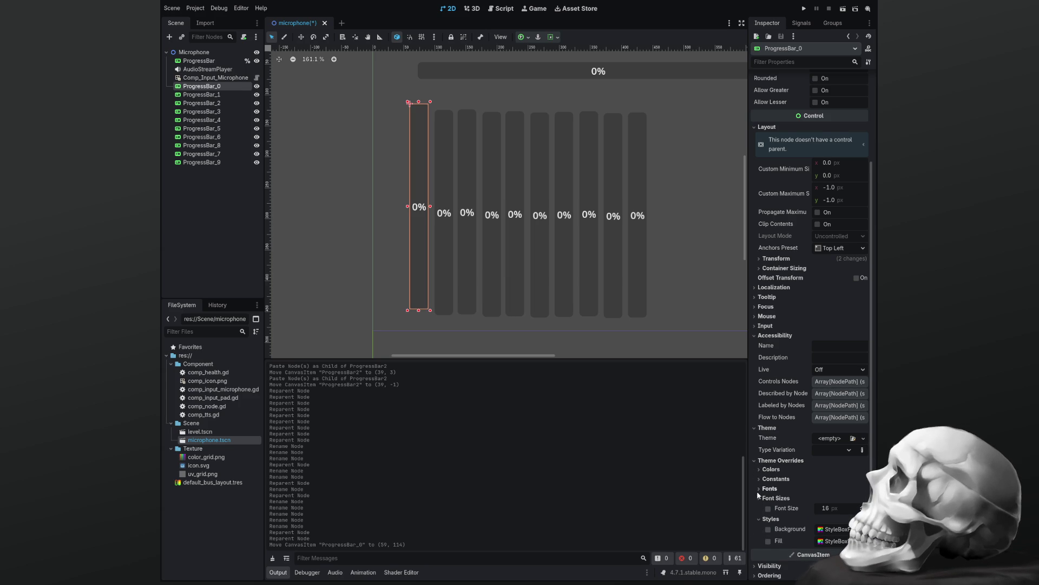
left_click(759, 488)
left_click(759, 478)
left_click(759, 470)
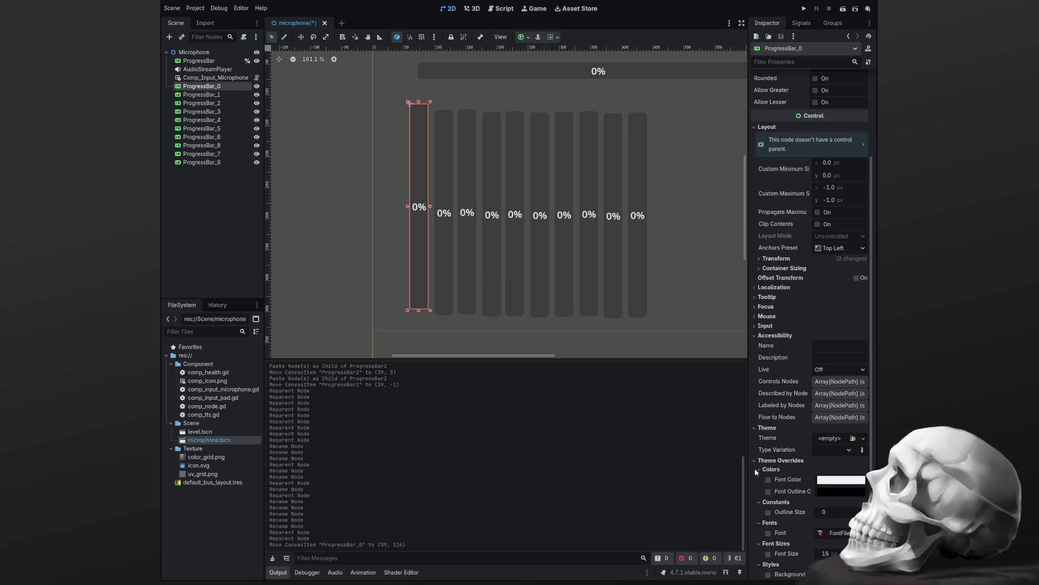
left_click(759, 470)
left_click(759, 479)
left_click(759, 488)
left_click(760, 498)
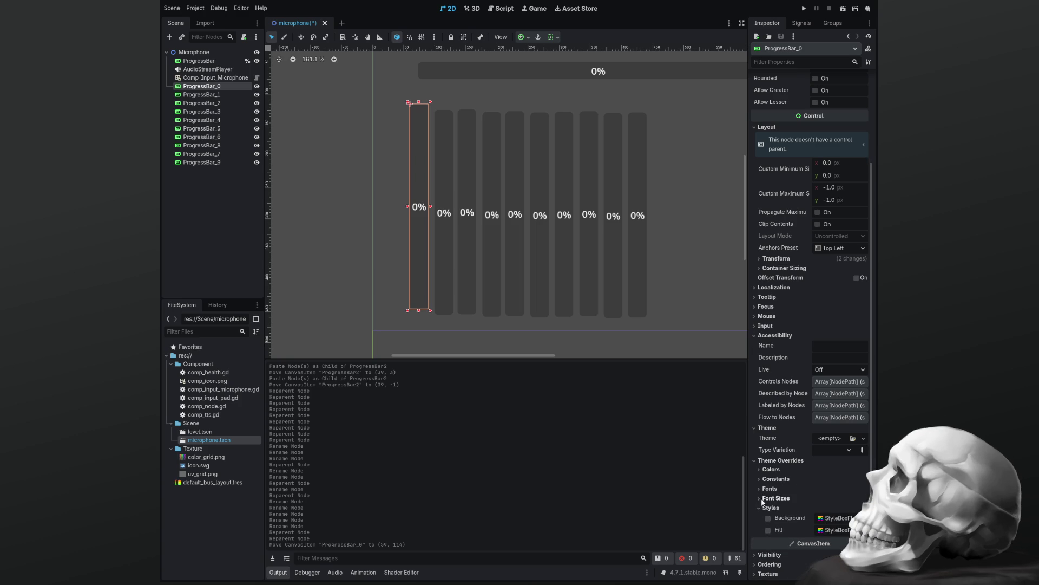
left_click(762, 507)
left_click(754, 460)
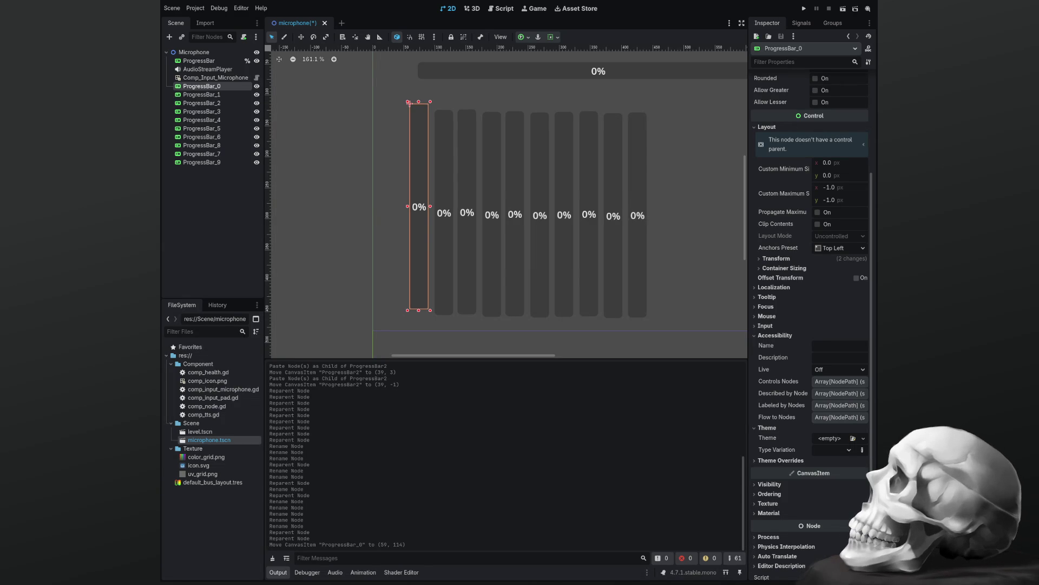
Collapse the Layout, Accessibility and Theme sections of ProgressBar_0 in the Inspector.
scroll(810, 271, "up", 3)
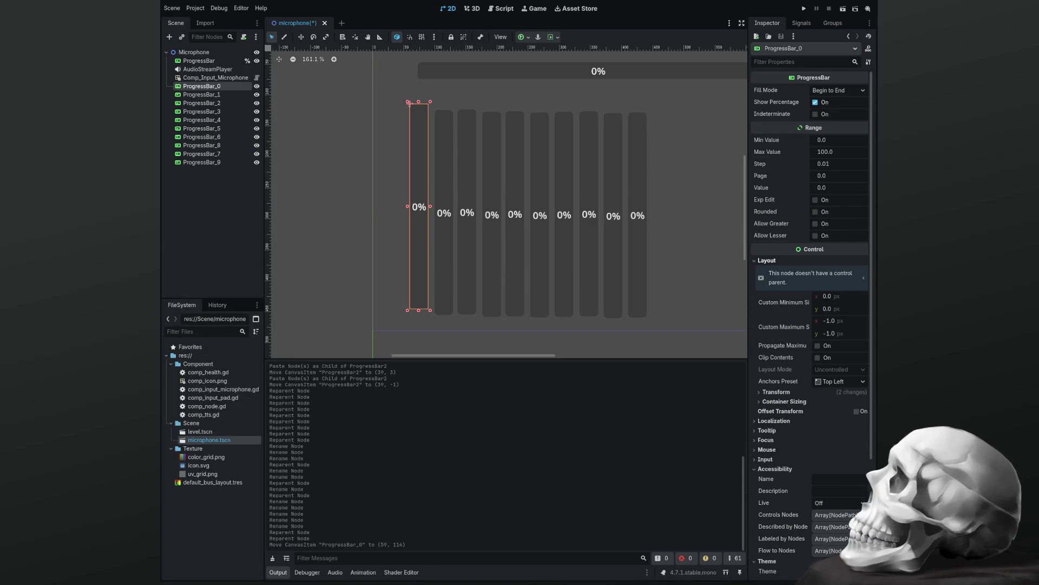
left_click(764, 260)
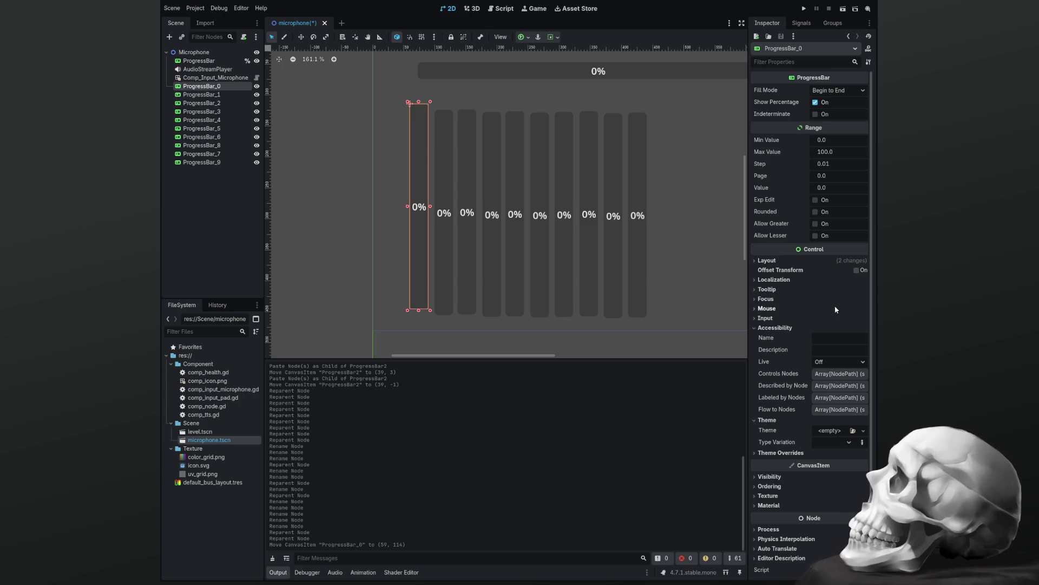
scroll(797, 343, "down", 1)
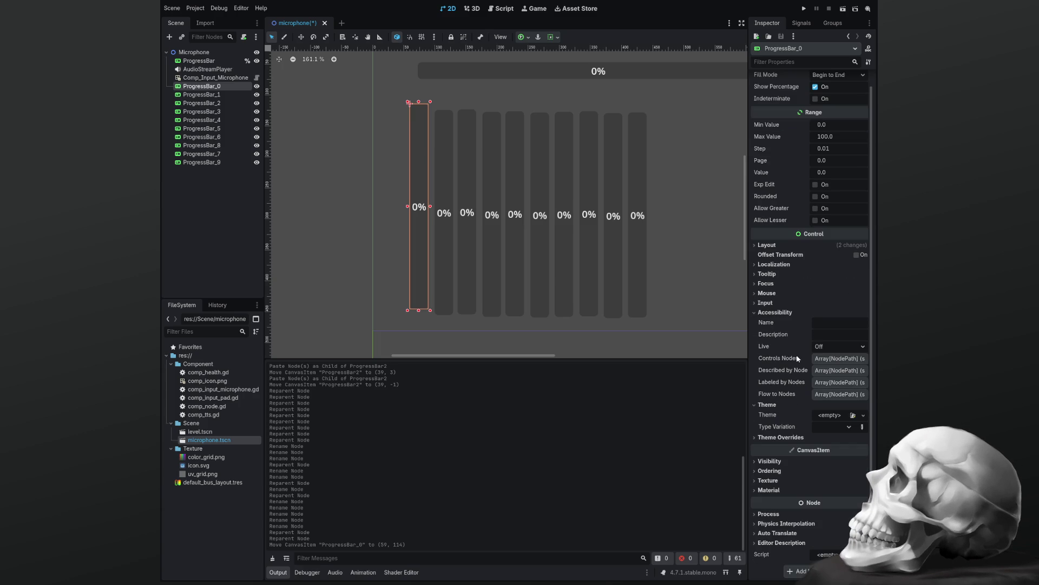
left_click(757, 314)
left_click(759, 341)
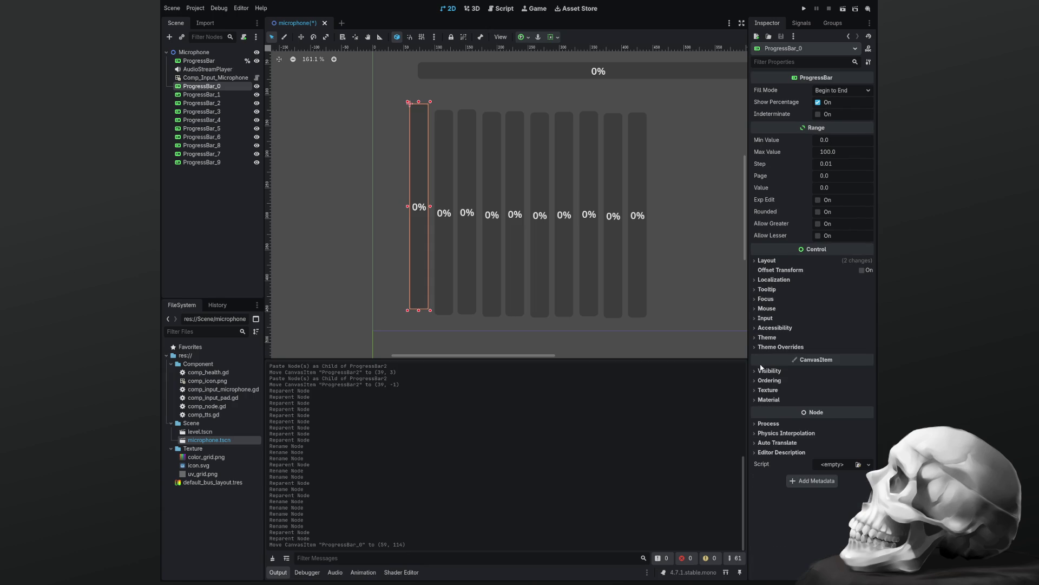
scroll(423, 179, "down", 4)
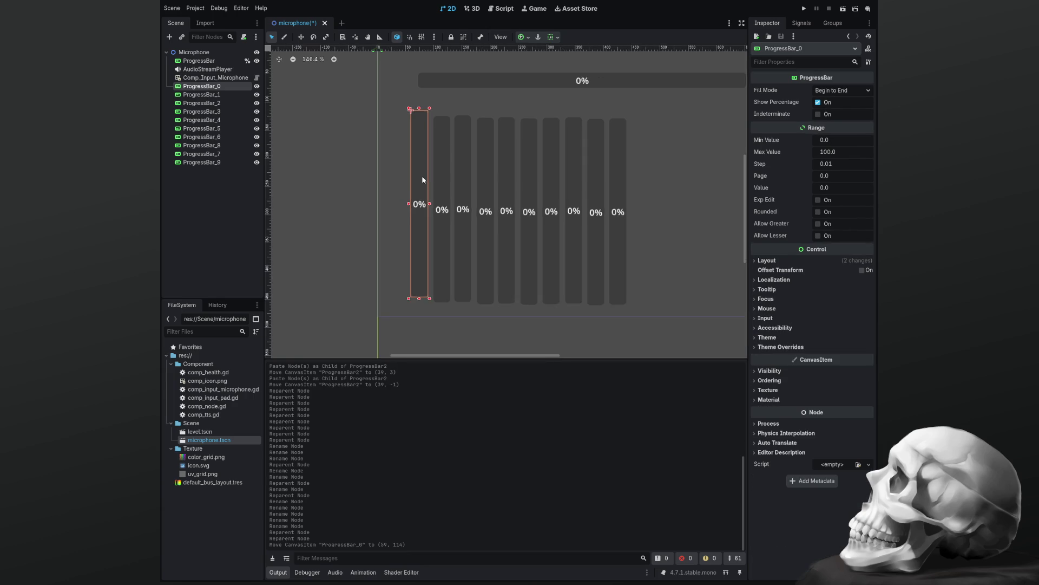
Zoom in and move ProgressBar_1 up and left to y 113 beside ProgressBar_0.
scroll(422, 180, "up", 1)
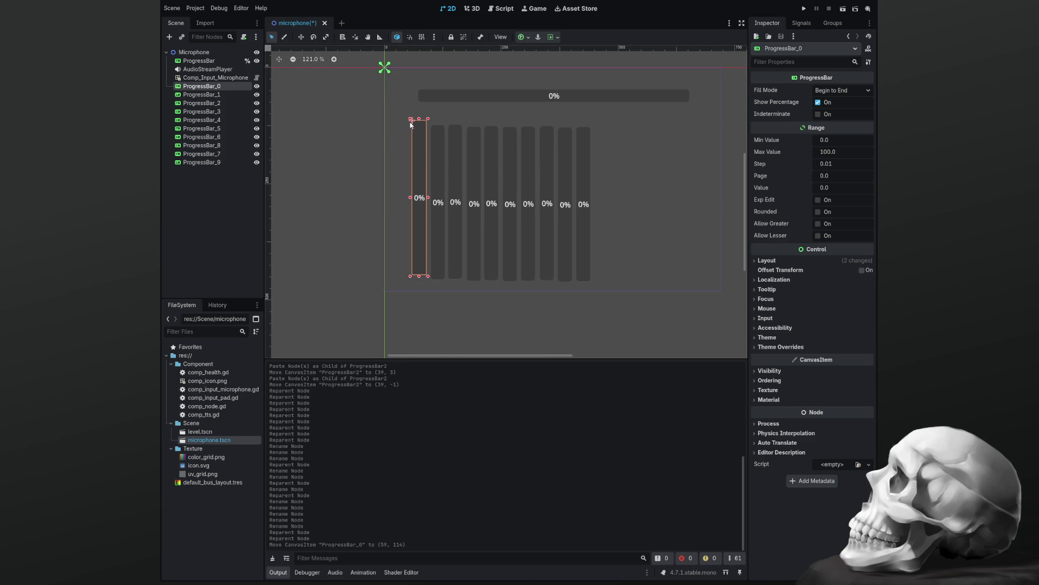
left_click(436, 159)
scroll(436, 157, "up", 12)
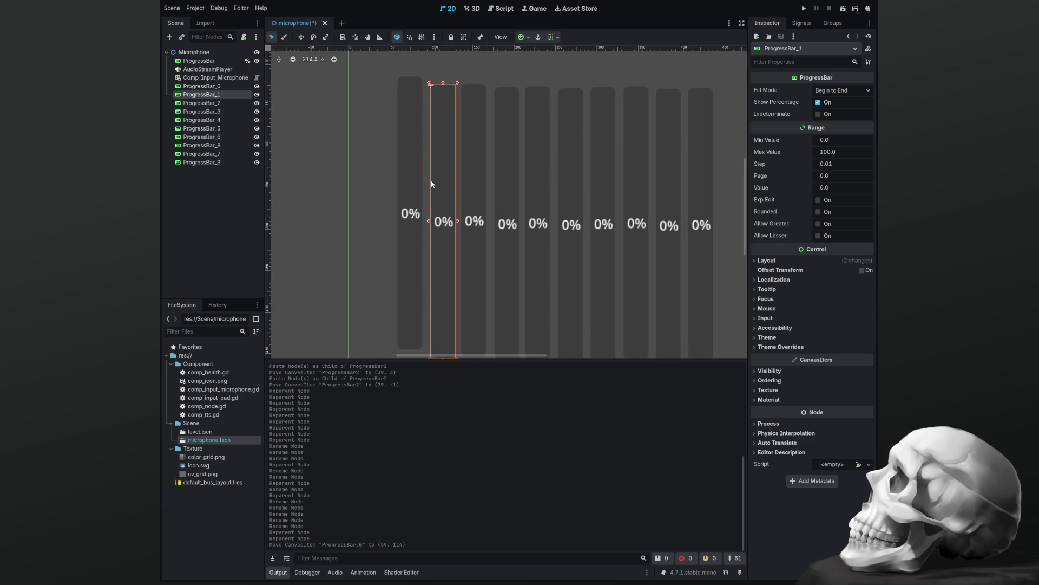
scroll(462, 195, "up", 5)
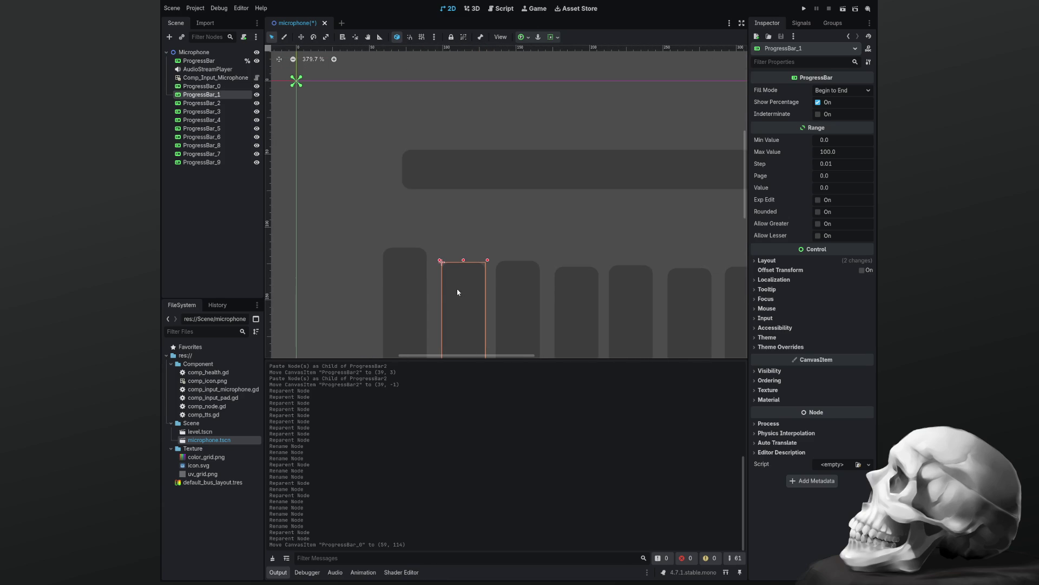
scroll(445, 284, "up", 9)
mouse_move(446, 284)
left_mouse_down()
mouse_move(438, 250)
mouse_move(391, 257)
left_mouse_up()
left_click(388, 262)
Move ProgressBar_2 through ProgressBar_5 up and left into the row at y 113.
left_click_drag(590, 292, 554, 258)
left_click_drag(711, 290, 658, 246)
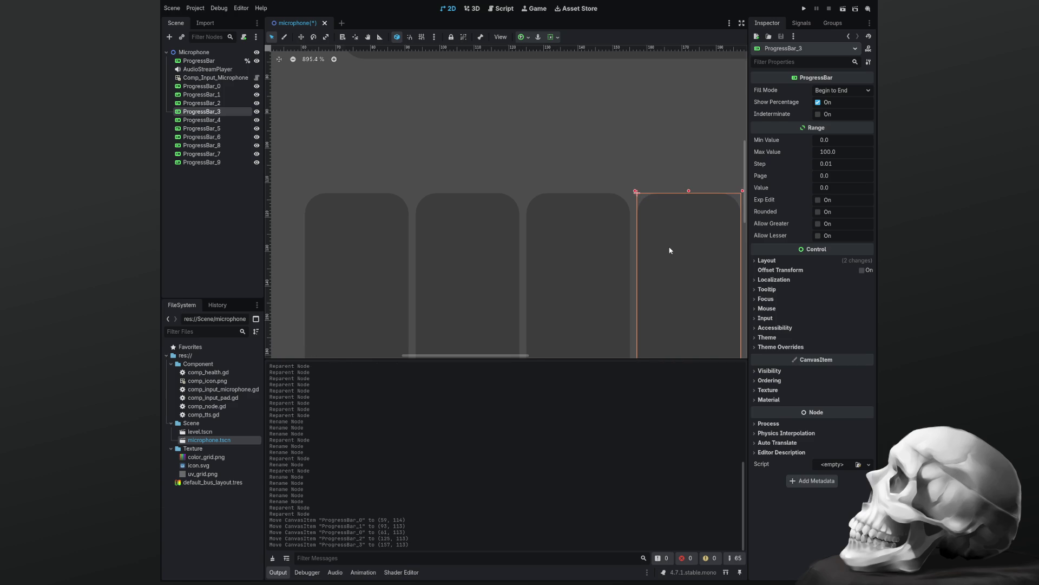
scroll(671, 249, "down", 1)
scroll(501, 244, "right", 5)
left_click_drag(592, 290, 520, 248)
mouse_move(706, 281)
left_mouse_down()
mouse_move(711, 288)
mouse_move(610, 243)
mouse_move(334, 232)
mouse_move(371, 241)
left_mouse_up()
scroll(610, 243, "down", 4)
Move ProgressBar_6 through ProgressBar_9 up and left into the row at y 113.
scroll(382, 249, "up", 4)
left_click_drag(599, 274, 484, 234)
left_click_drag(708, 286, 563, 246)
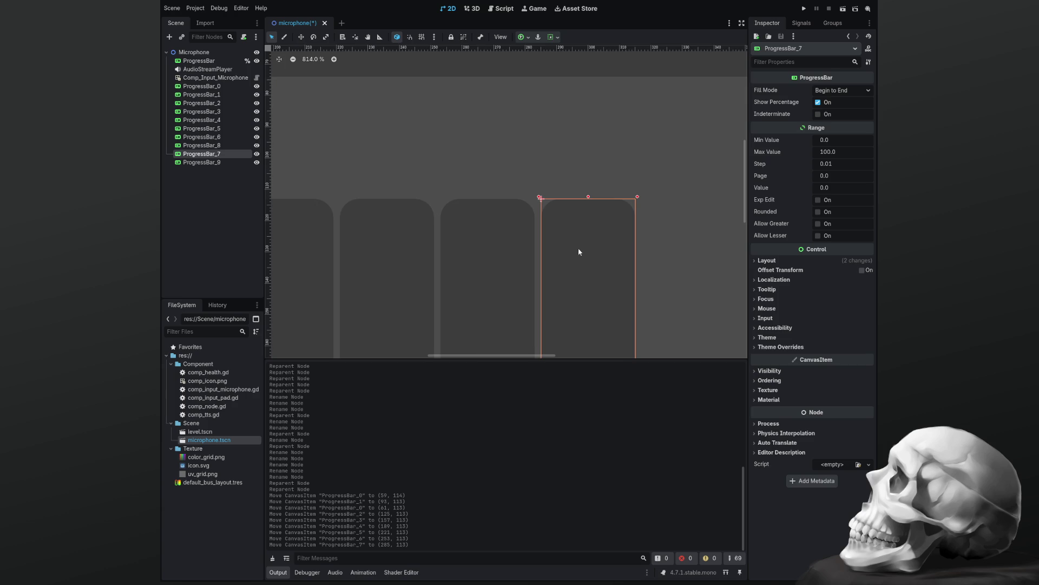
scroll(615, 248, "down", 2)
scroll(476, 225, "right", 5)
mouse_move(521, 289)
left_mouse_down()
mouse_move(533, 291)
mouse_move(402, 248)
left_mouse_up()
mouse_move(631, 271)
left_mouse_down()
mouse_move(639, 268)
mouse_move(466, 244)
mouse_move(480, 235)
left_mouse_up()
scroll(476, 232, "down", 2)
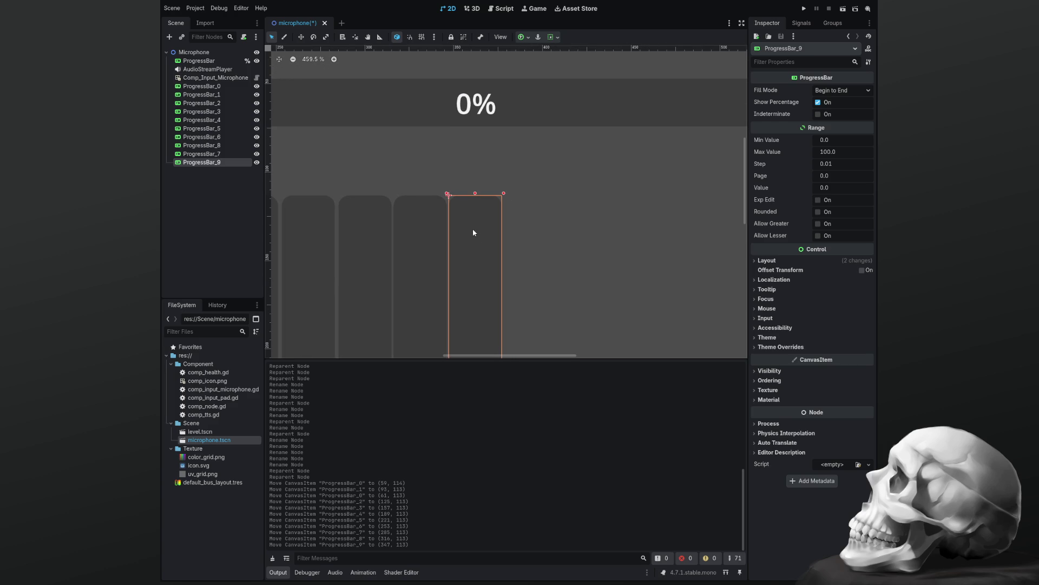
scroll(450, 230, "up", 3)
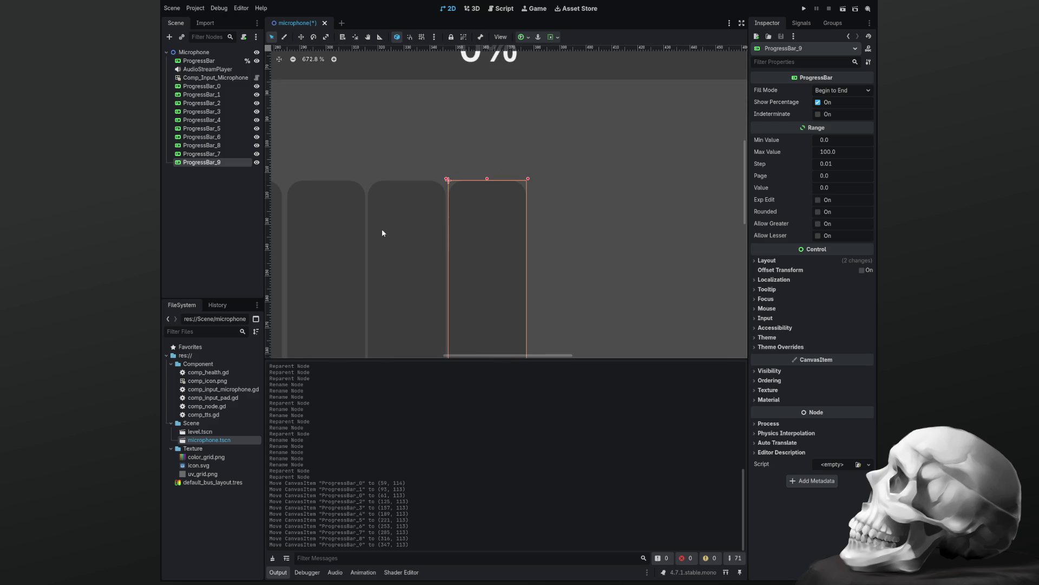
Fine-tune ProgressBar_8 to (317, 113) and ProgressBar_9 to (349, 113).
left_click_drag(389, 233, 391, 234)
left_click(477, 236)
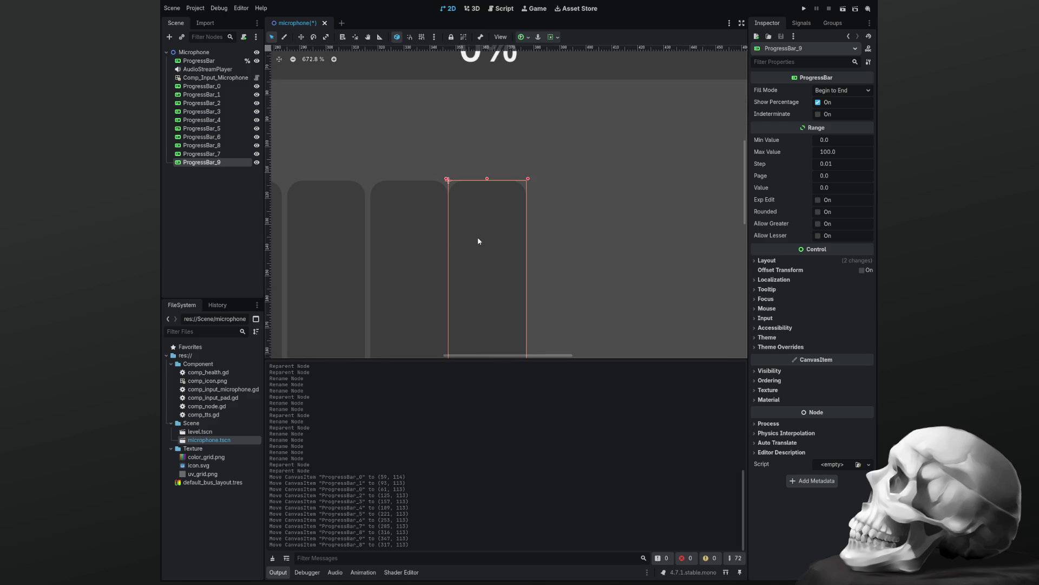
left_click_drag(480, 237, 486, 236)
left_click(561, 232)
scroll(441, 234, "down", 12)
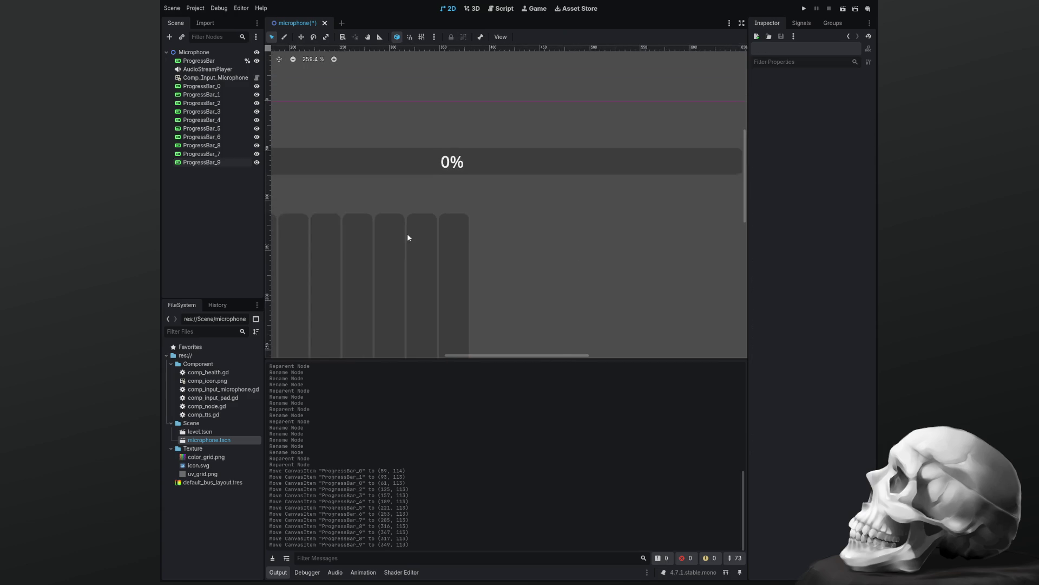
Frame all the progress bars in the 2D view and save the microphone scene.
scroll(396, 238, "down", 3)
mouse_move(396, 238)
left_mouse_down()
mouse_move(436, 223)
mouse_move(538, 142)
mouse_move(472, 179)
left_mouse_up()
scroll(535, 151, "up", 2)
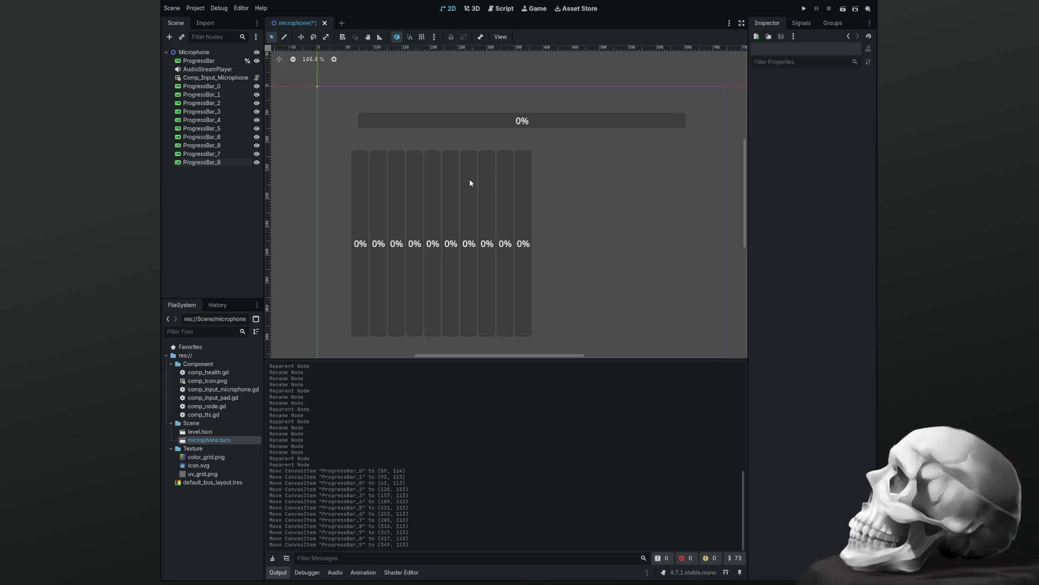
key("ctrl+s")
left_click(490, 12)
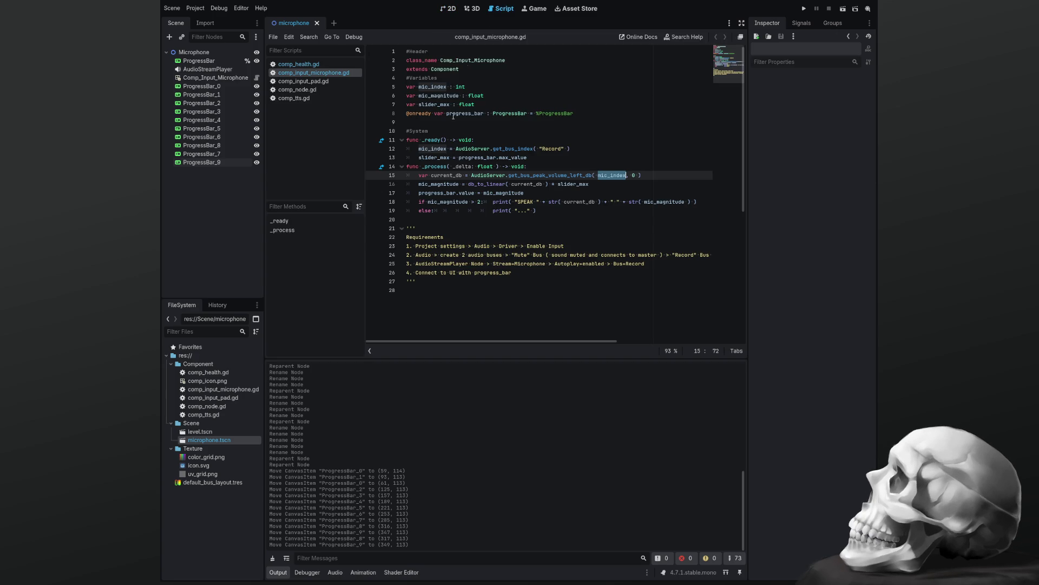
Below _process, add a #Function comment and a Microphone_Analyzer() function containing pass.
left_click(469, 307)
left_click(456, 225)
left_click(458, 220)
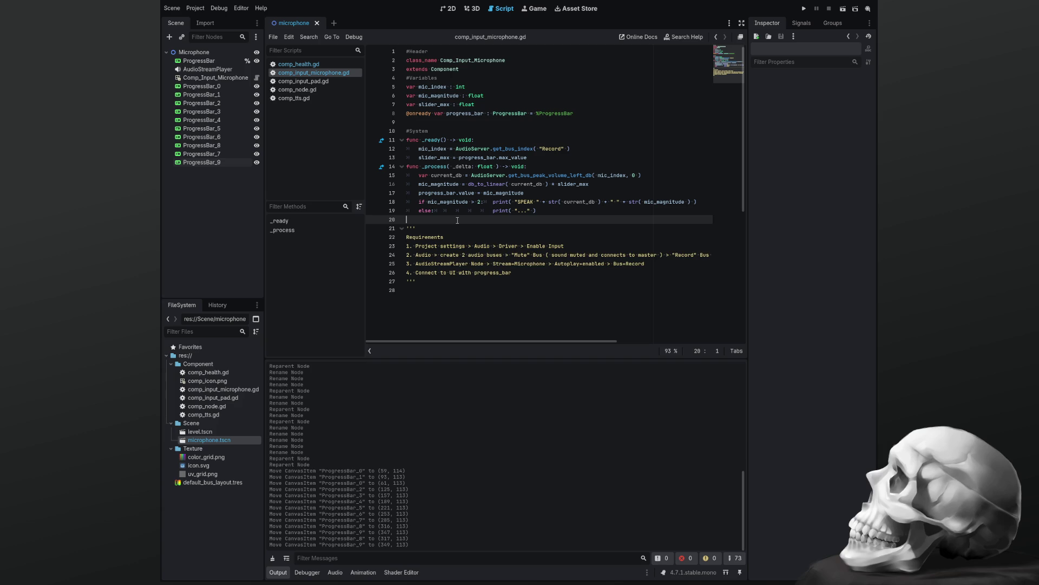
key("Return")
key("Return")
key("Up")
type("#Function")
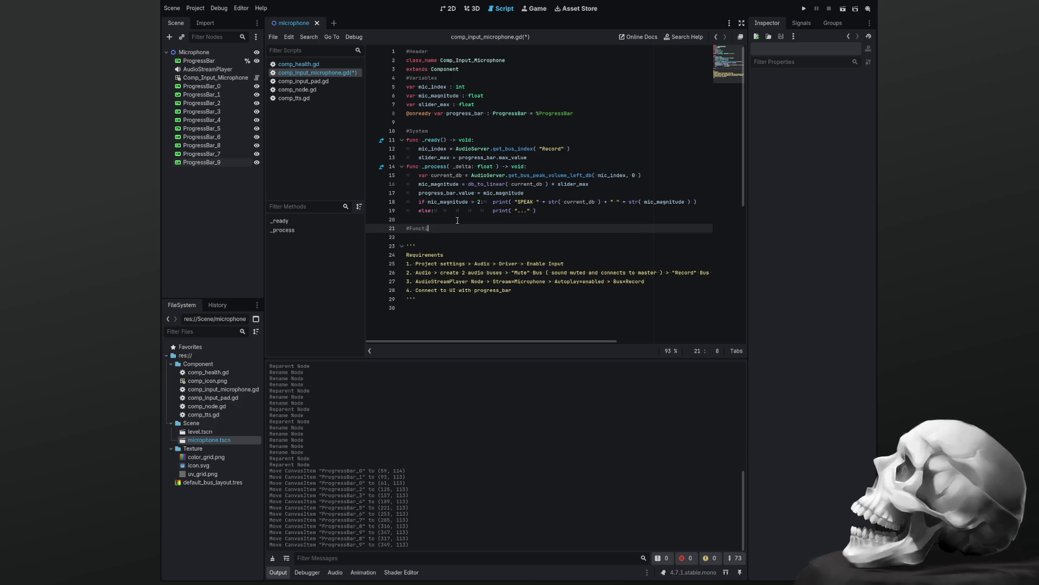
key("Return")
type("func m")
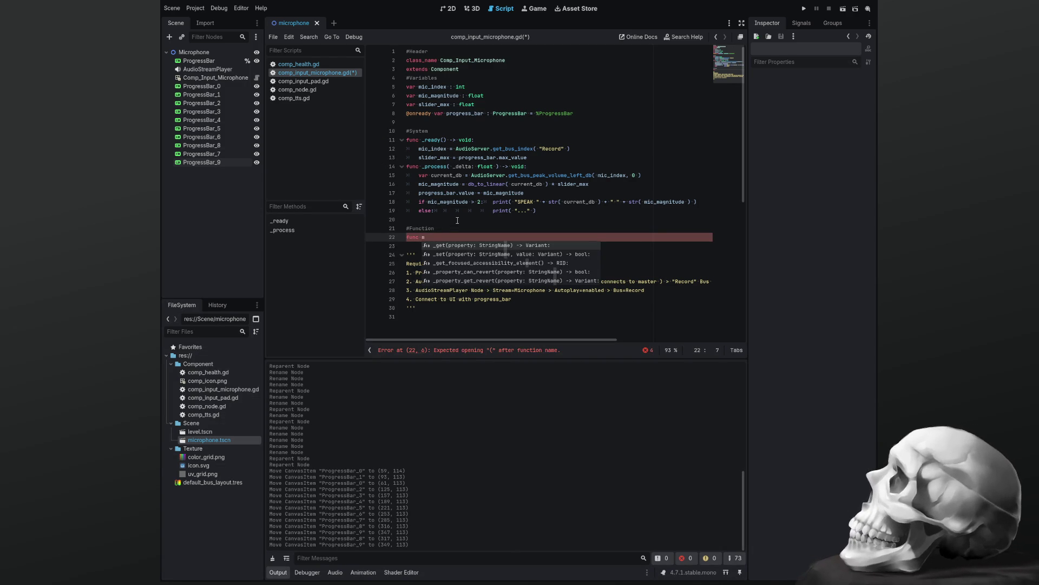
key("BackSpace")
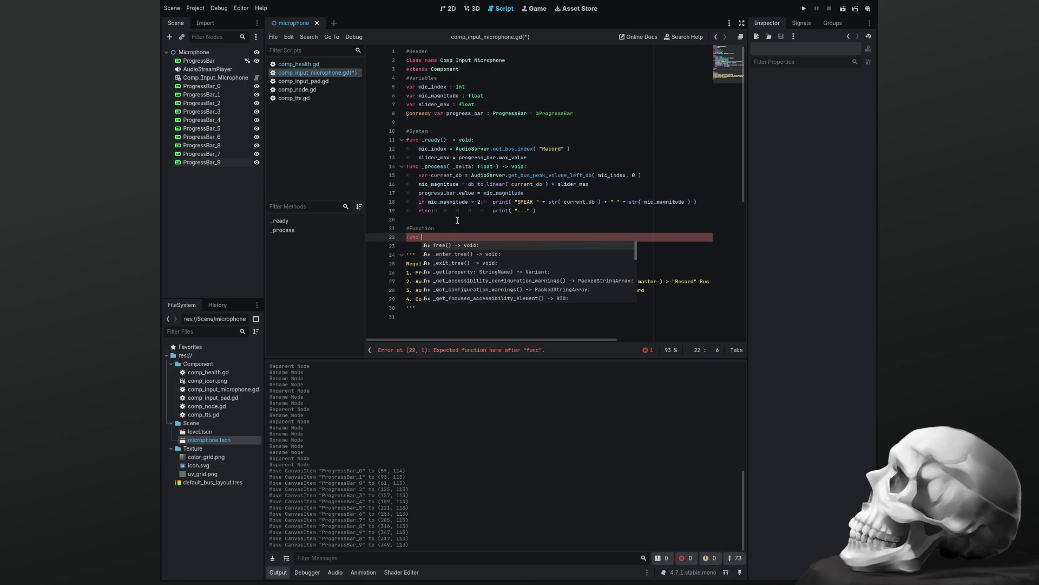
type("Mi")
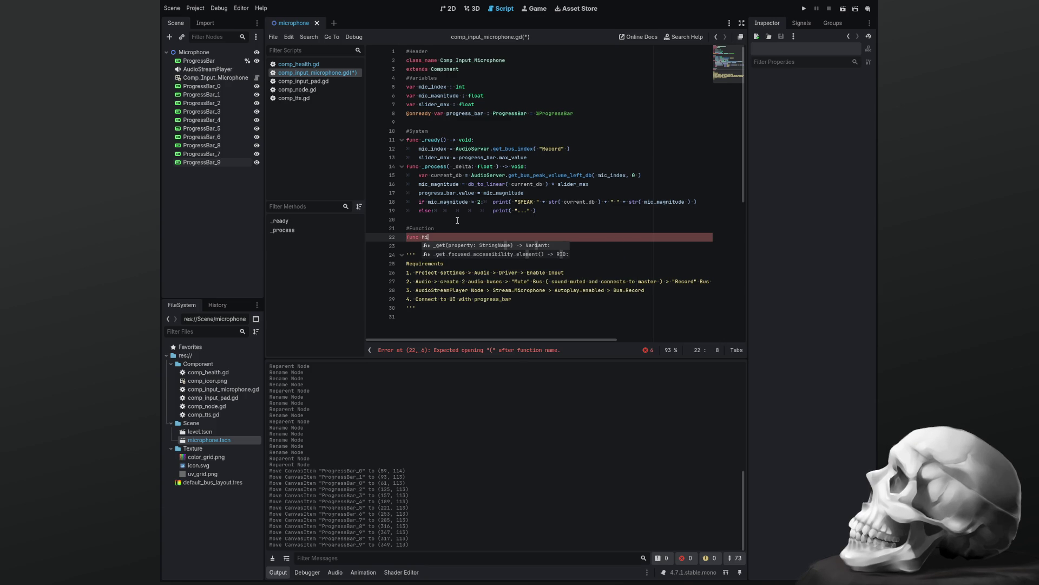
type("crophone")
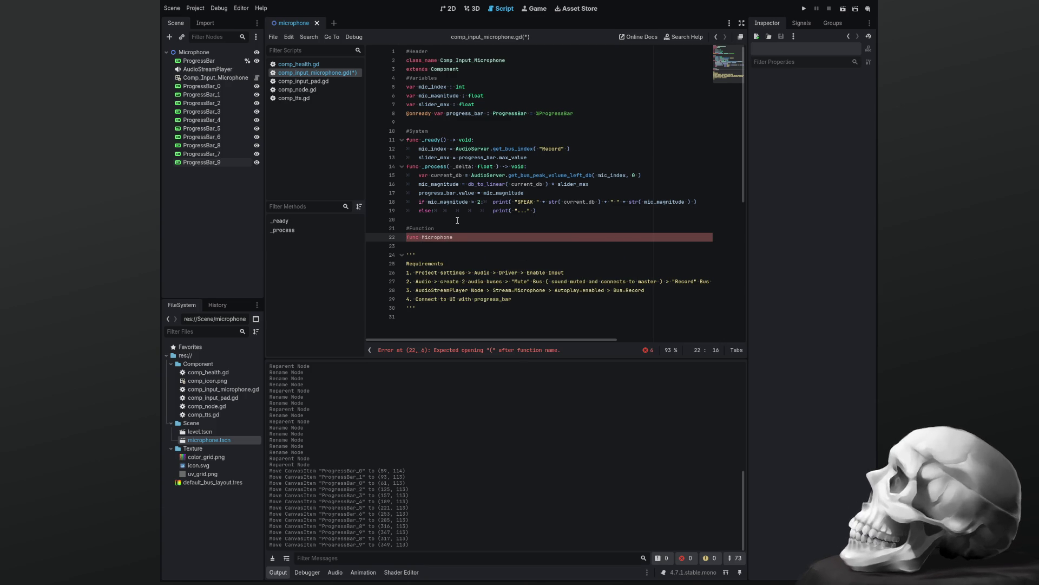
type("_Analyzer")
type("()")
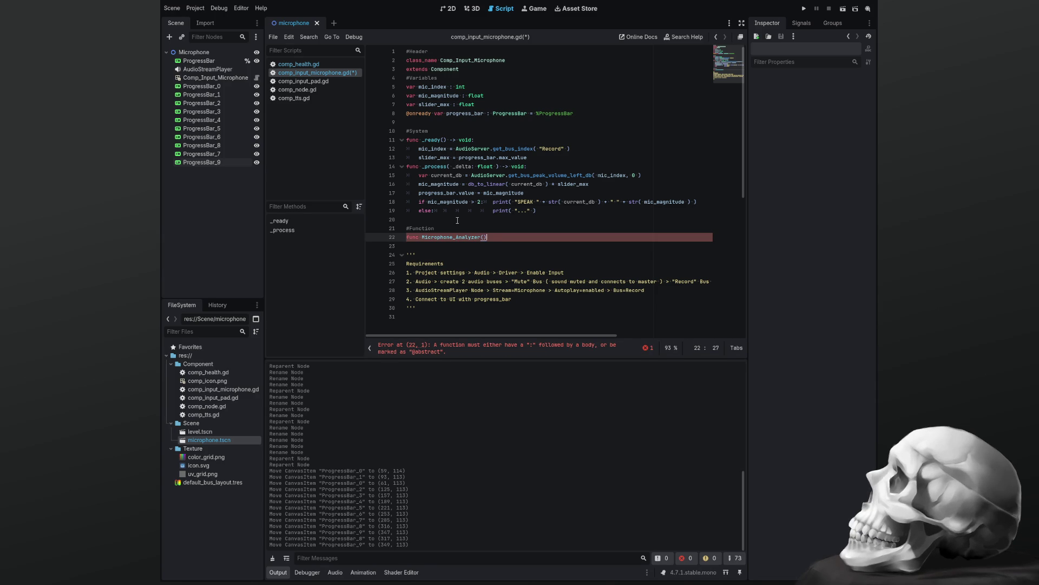
type(":")
key("Return")
type("pa")
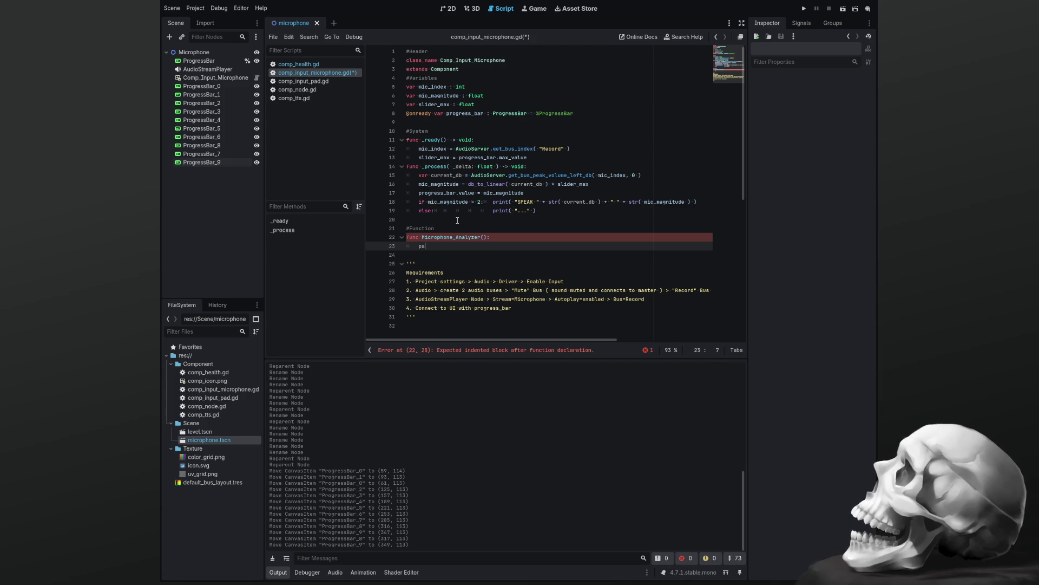
type("ss")
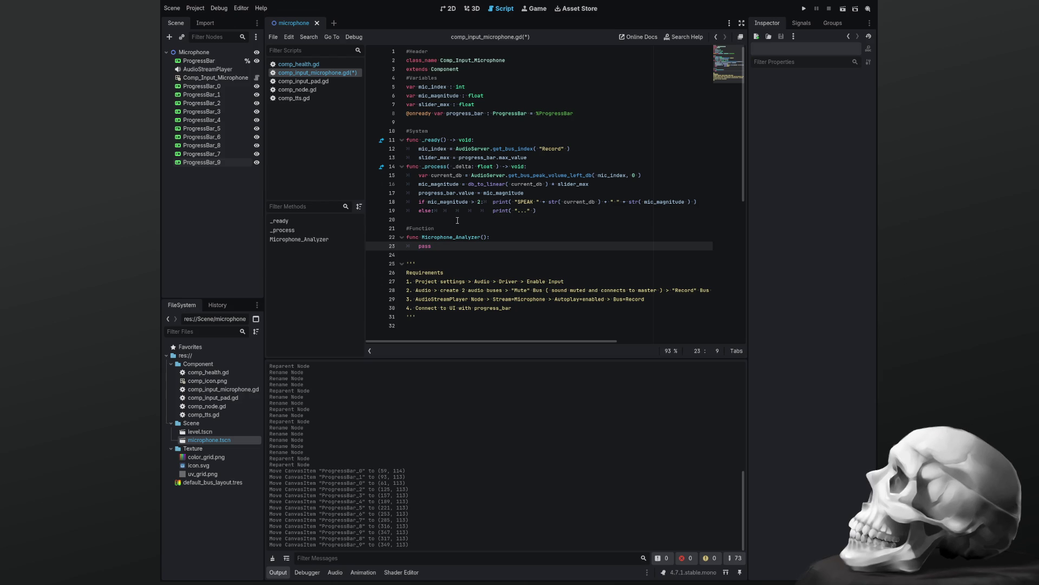
Add a Microphone_Analyzer() call at the end of _process.
key("Up")
key("Up")
key("Up")
key("Return")
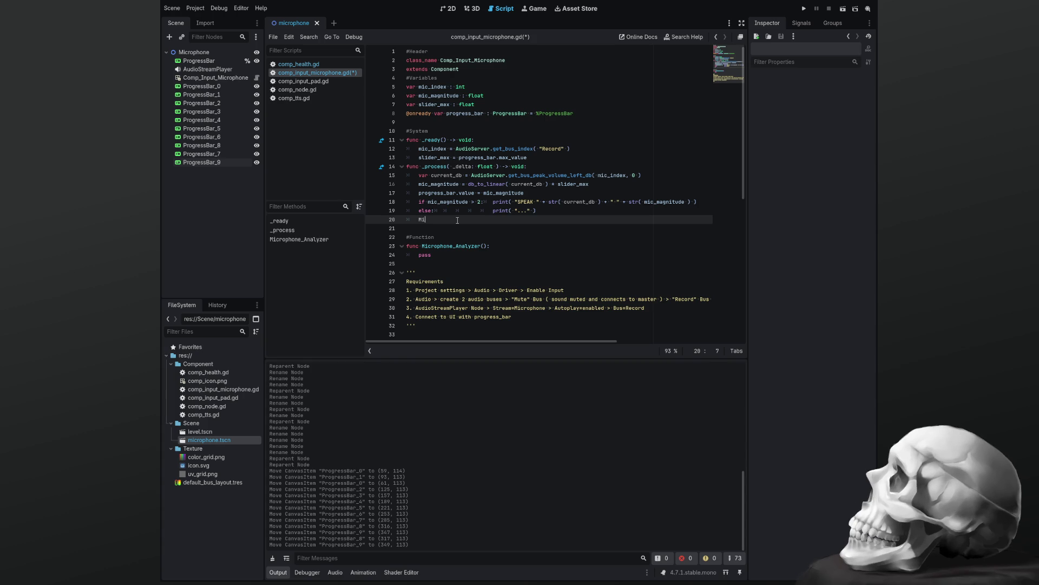
type("cro")
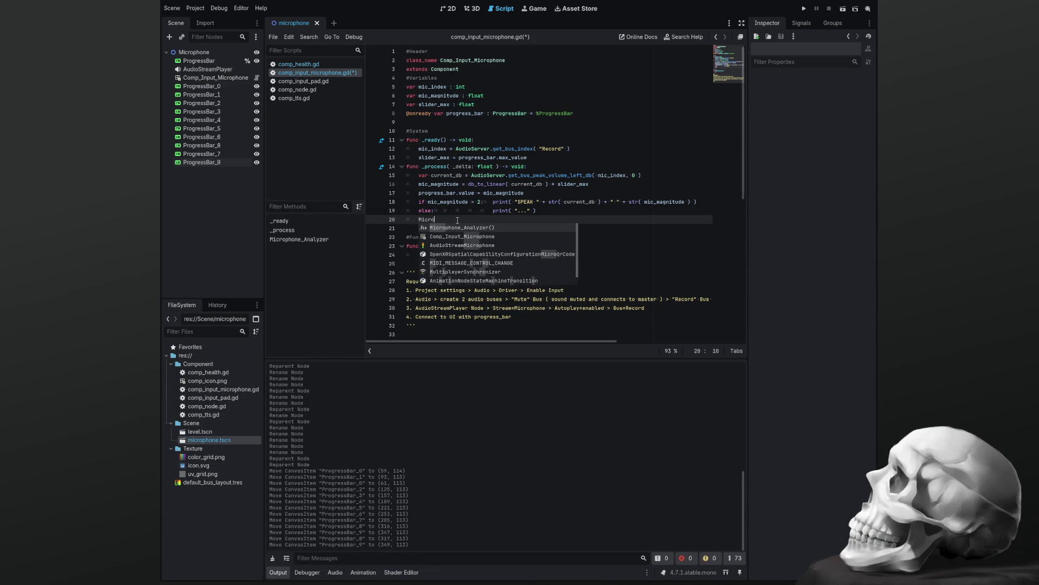
key("Return")
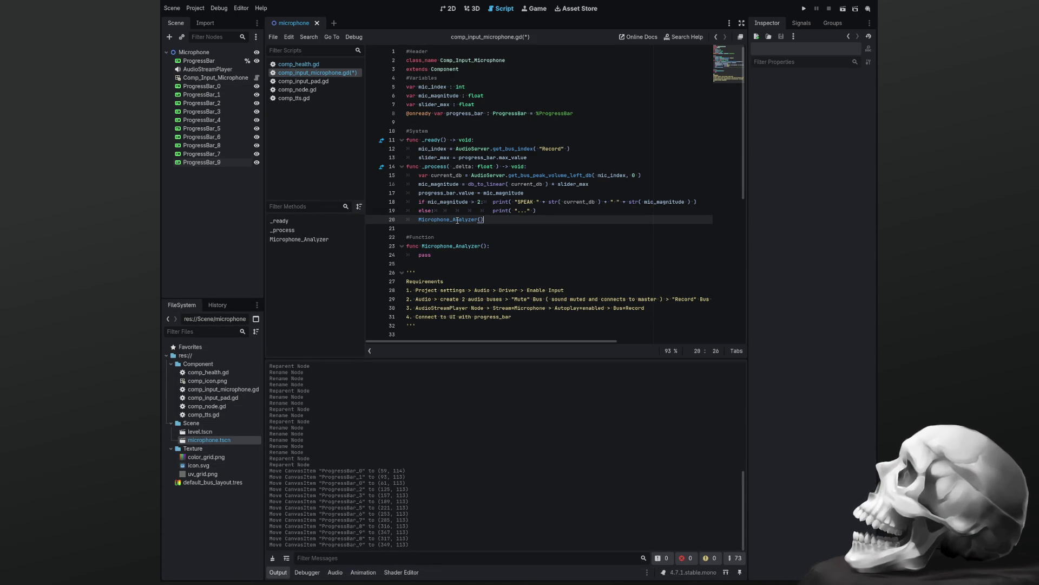
Comment out the old peak-volume lines 15–19 with Ctrl+K and select the pass statement.
key("Up")
key("Up")
key("Up")
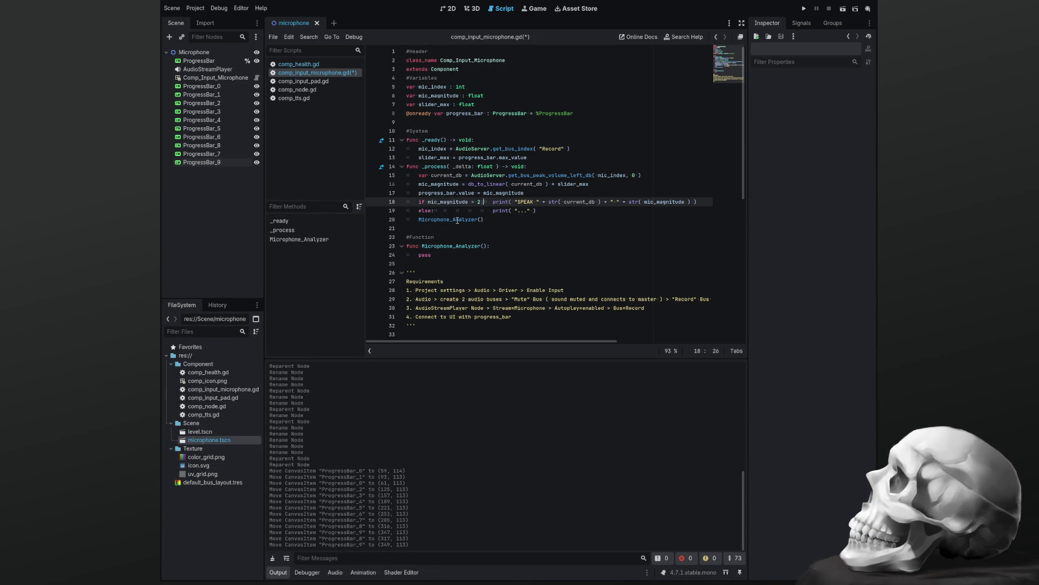
key("Down")
key("shift+Down")
key("shift+Down")
key("shift+Down")
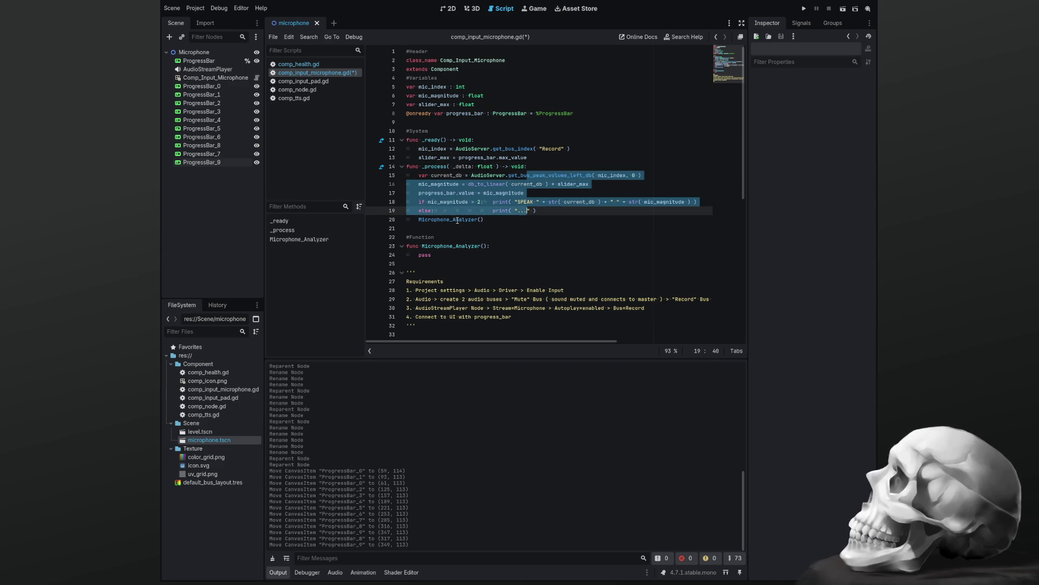
key("ctrl+k")
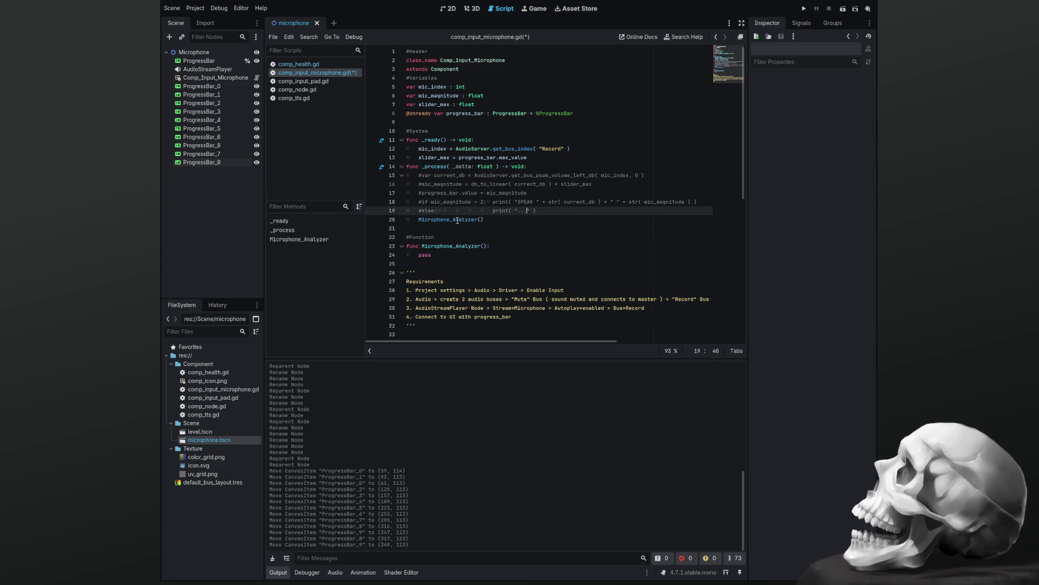
key("Down")
key("Down")
key("Down")
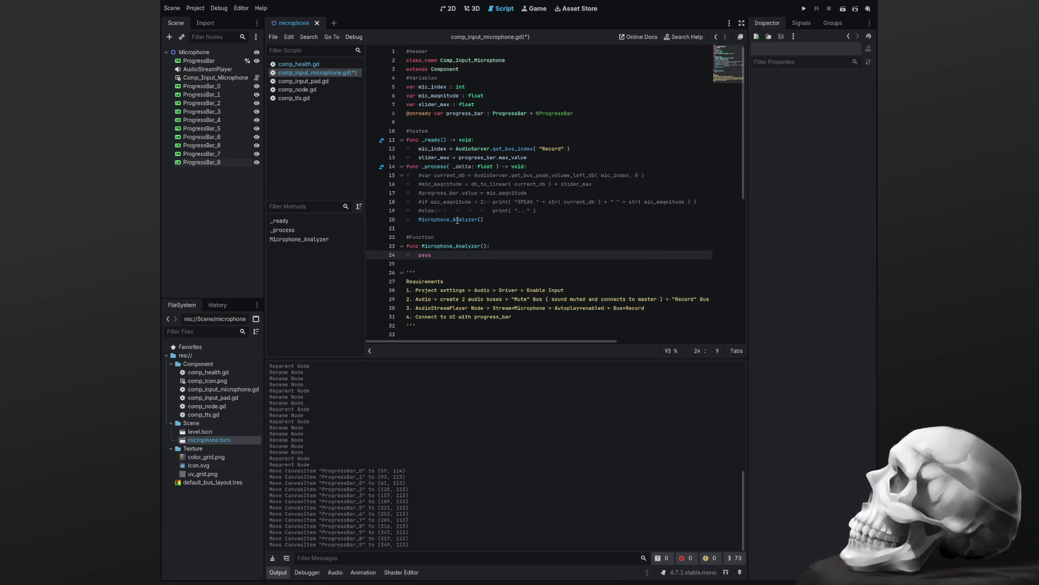
key("shift+Home")
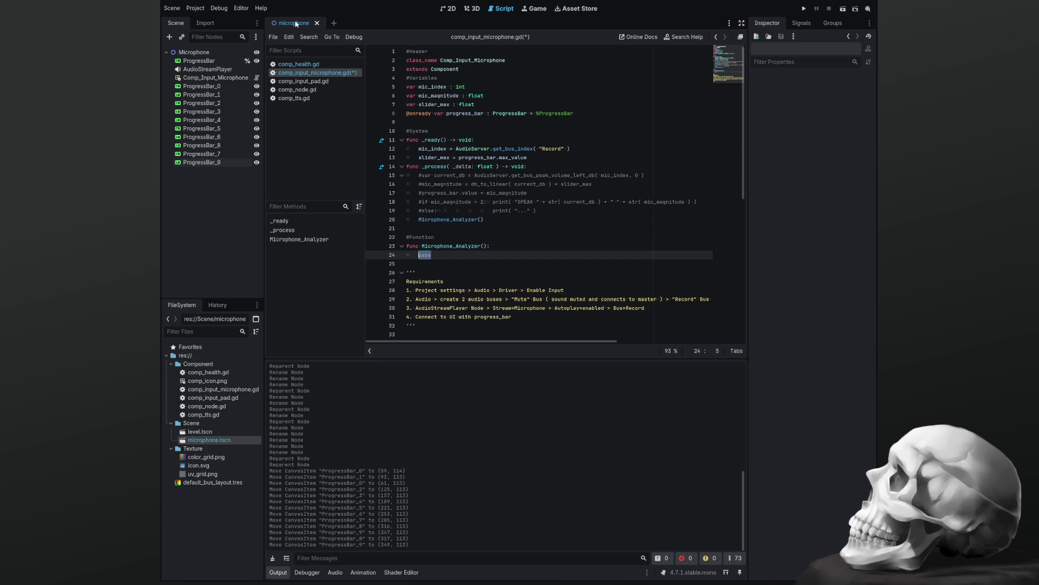
left_click(203, 86)
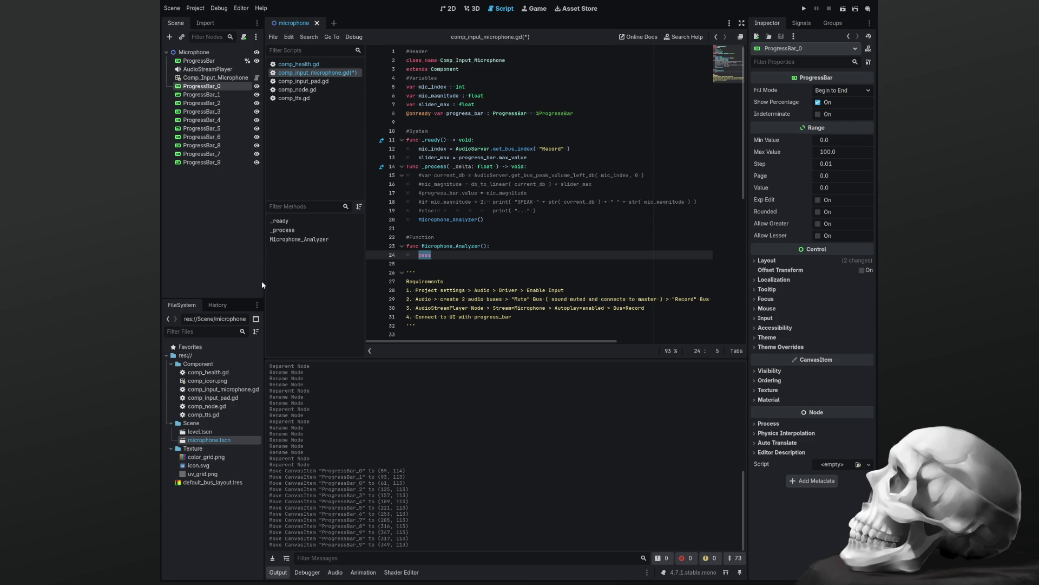
Enable Access as Unique Name on ProgressBar_0 through ProgressBar_4.
key("ctrl+u")
left_click(202, 94)
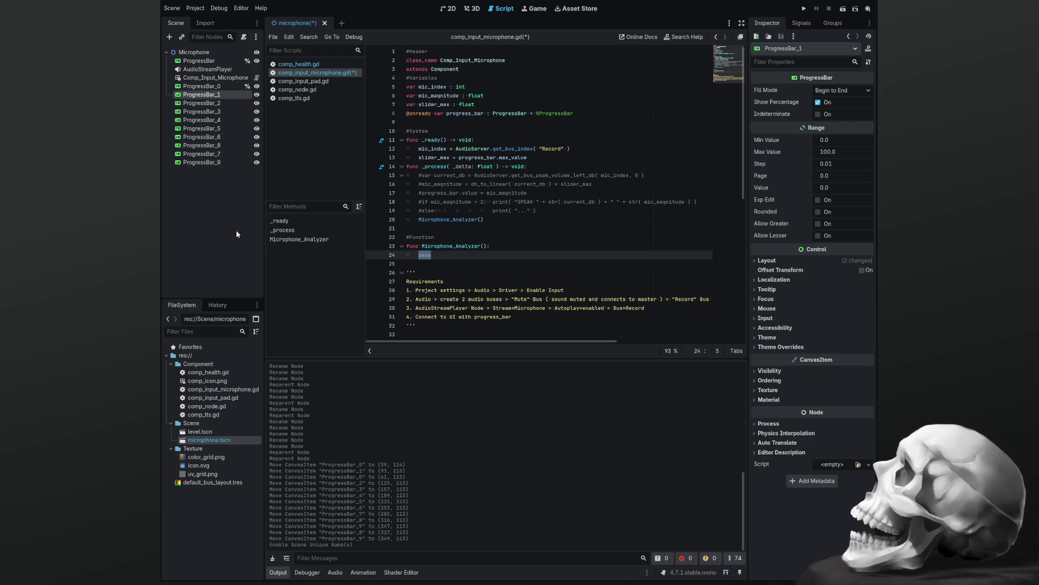
key("ctrl+u")
left_click(205, 103)
key("ctrl+u")
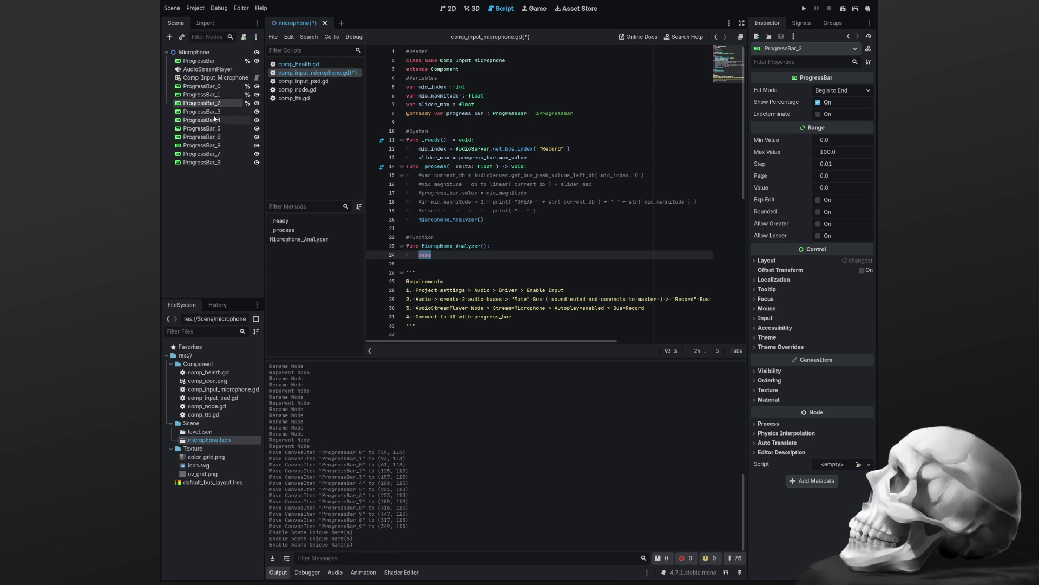
left_click(214, 112)
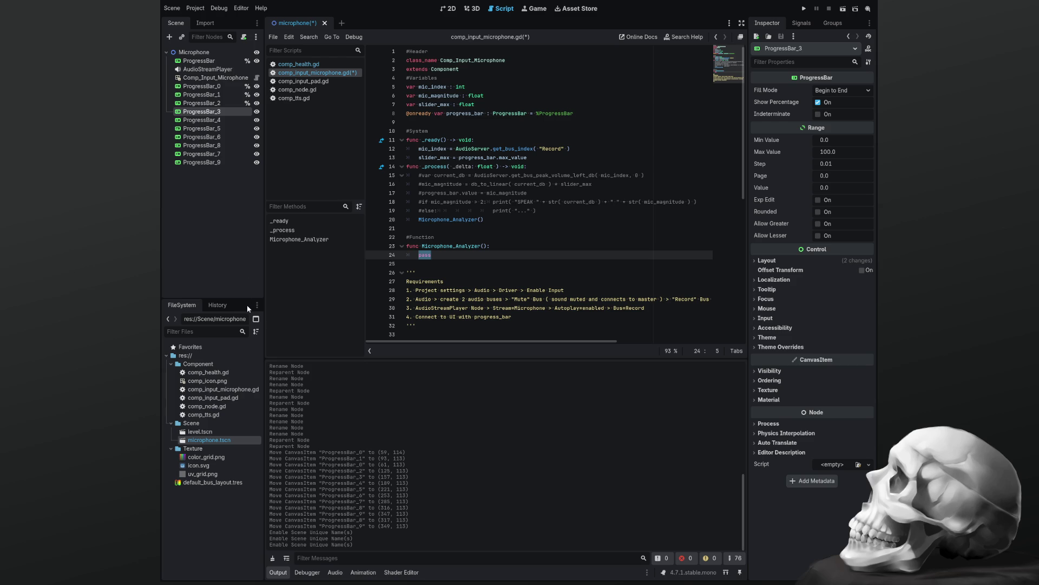
key("ctrl+u")
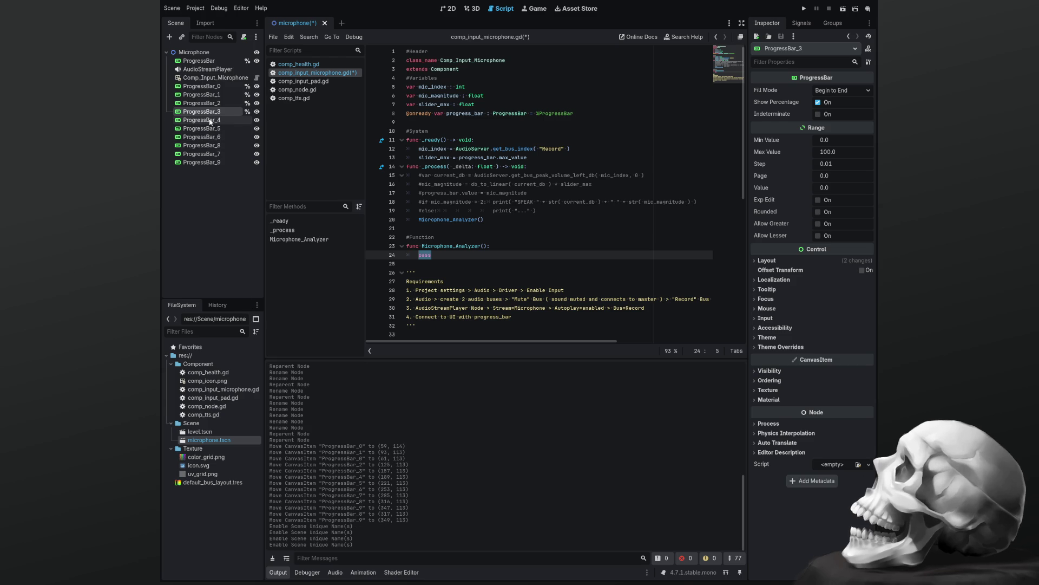
left_click(217, 119)
key("ctrl+u")
Enable Access as Unique Name on ProgressBar_5 through ProgressBar_9.
left_click(210, 130)
key("ctrl+u")
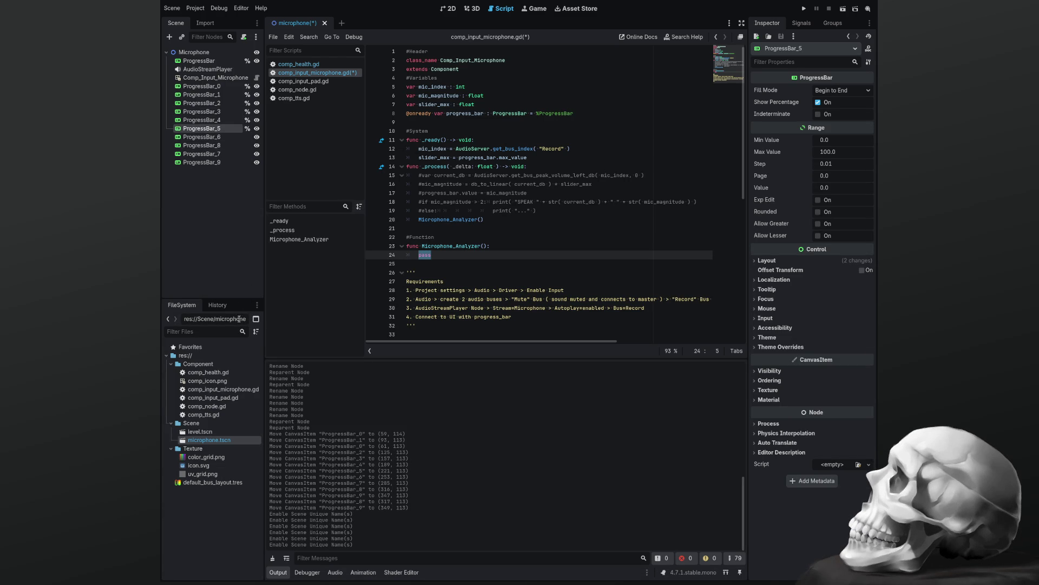
left_click(209, 139)
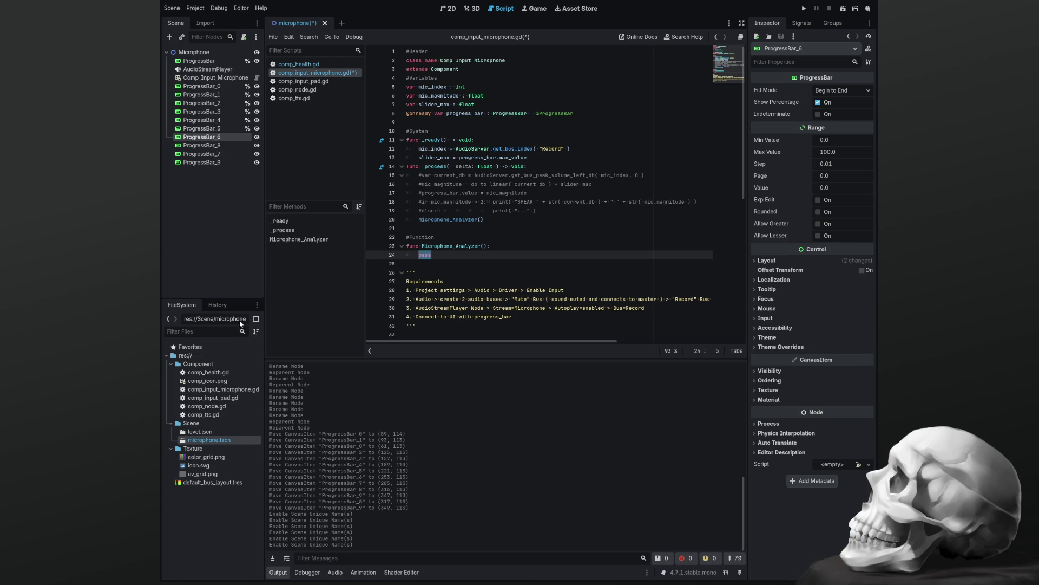
key("ctrl+u")
left_click(211, 147)
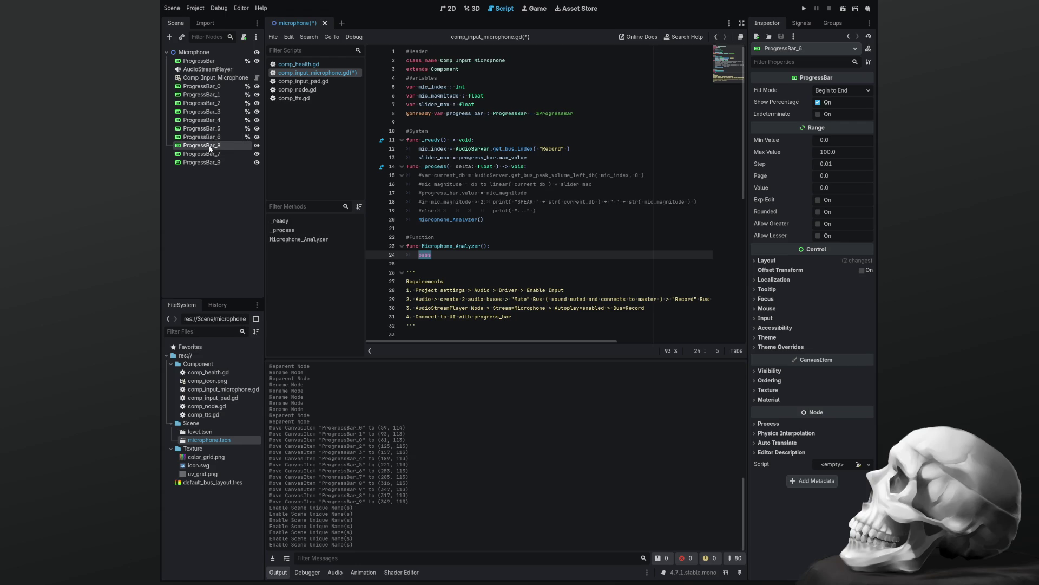
key("ctrl+u")
left_click(210, 156)
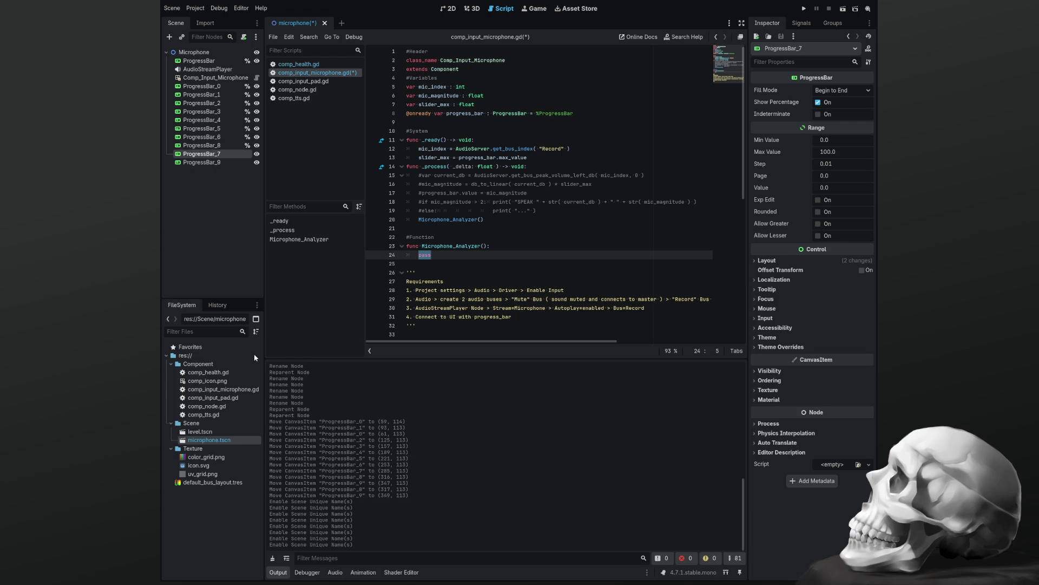
key("ctrl+u")
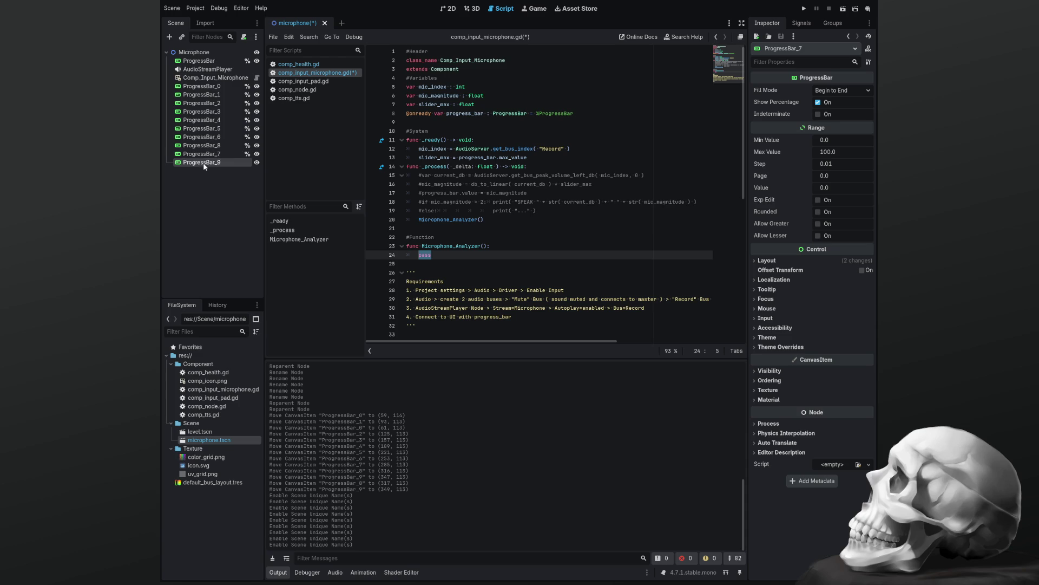
key("ctrl+u")
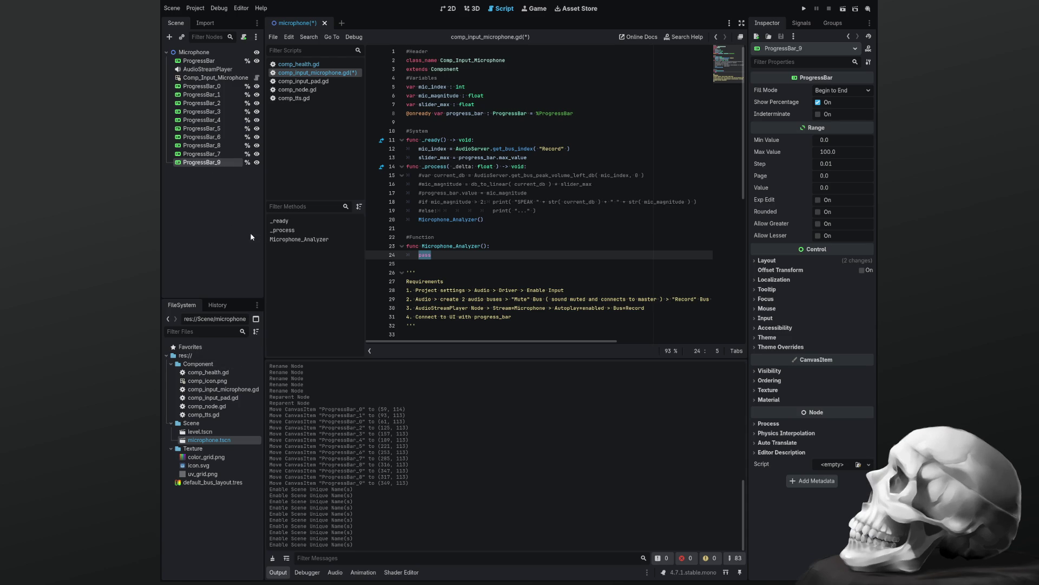
left_click(447, 257)
Replace pass with a #Sliders comment and a %ProgressBar_0.value() line.
mouse_move(587, 113)
left_mouse_down()
mouse_move(495, 114)
mouse_move(537, 114)
left_mouse_up()
key("ctrl+c")
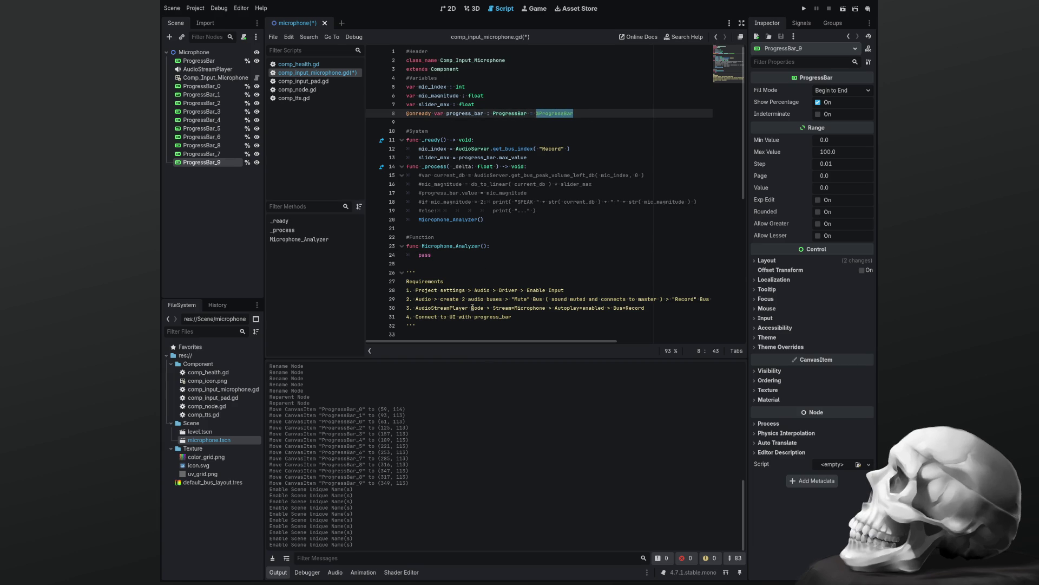
left_click(450, 258)
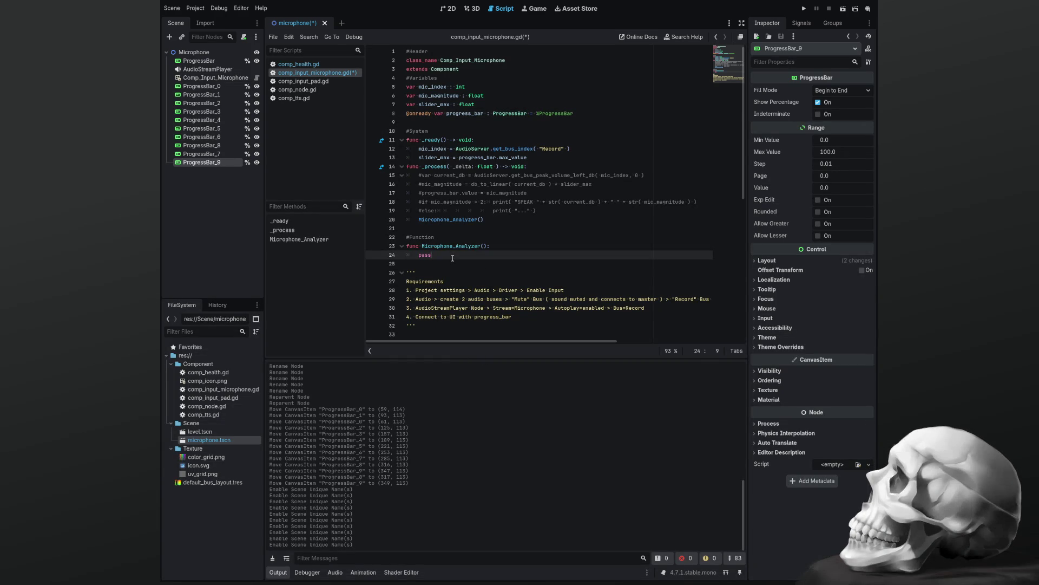
key("ctrl+shift+Left")
type("Slide")
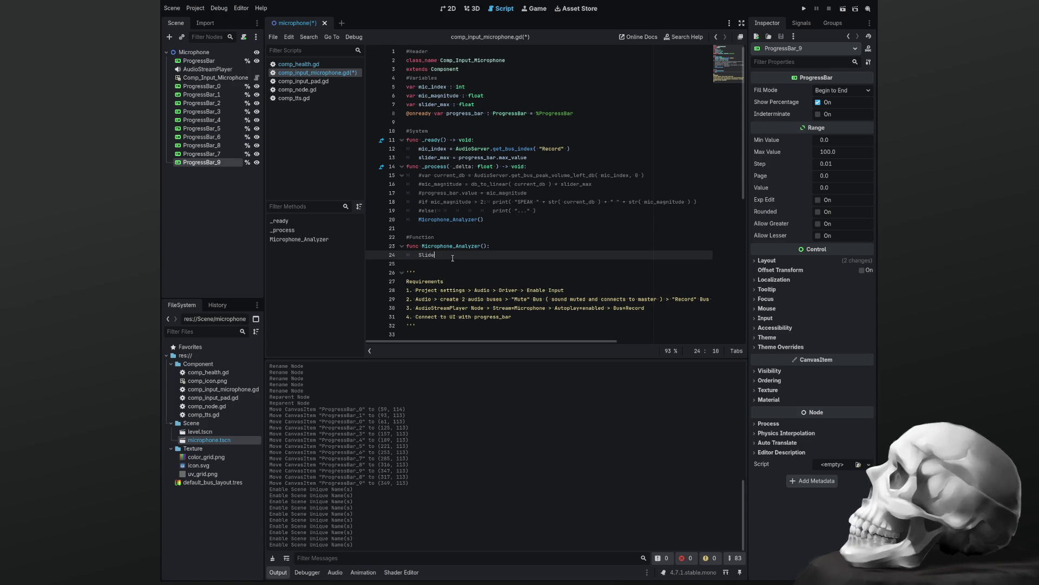
type("rs")
key("ctrl+k")
key("Return")
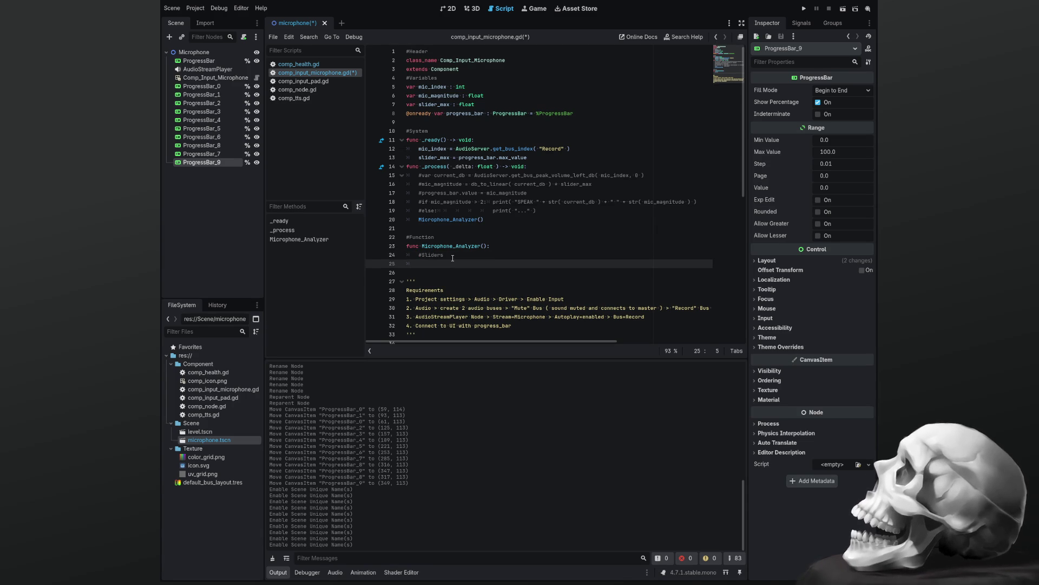
key("ctrl+v")
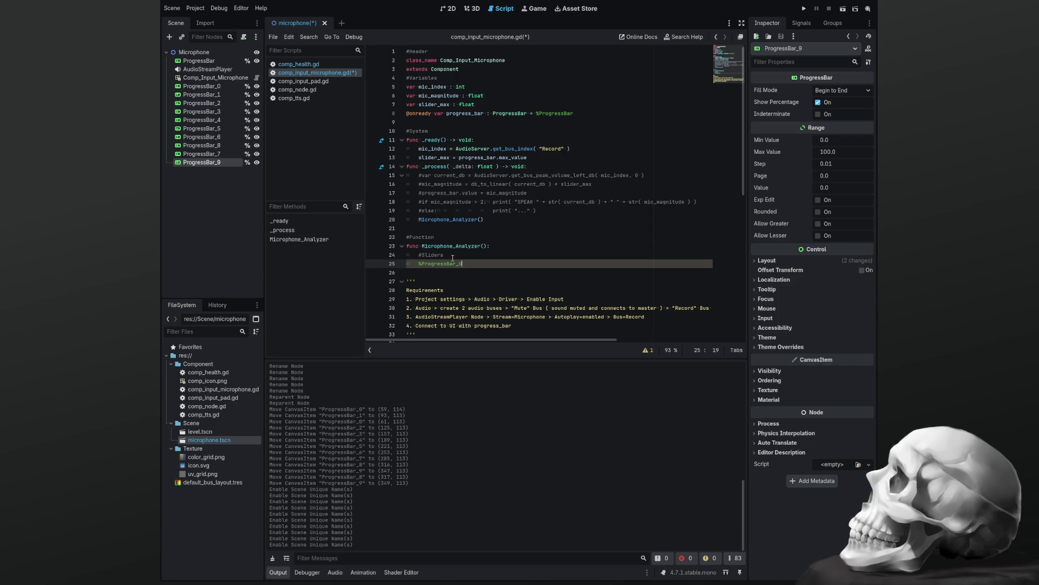
type(".value")
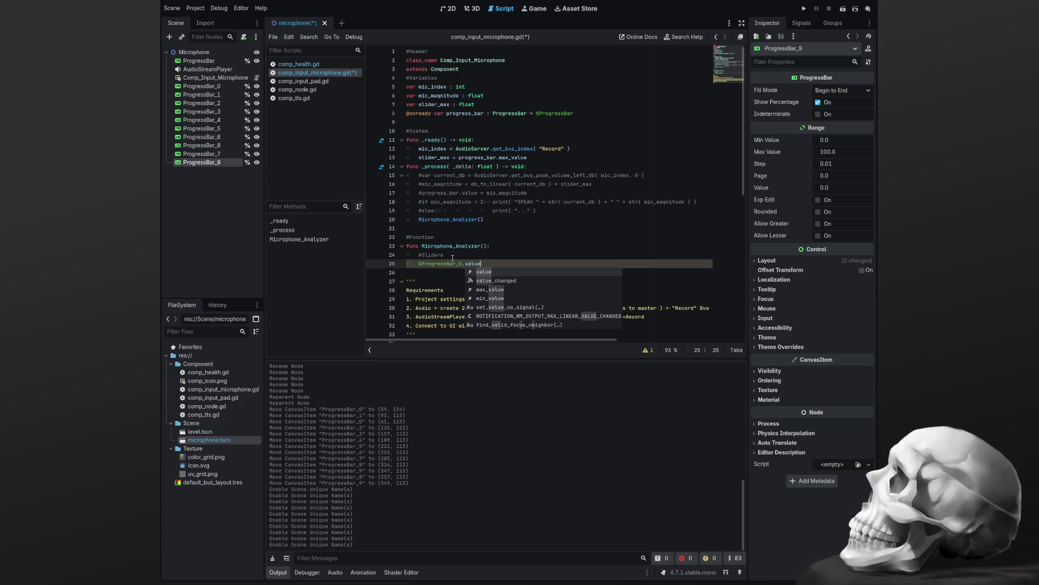
type("(")
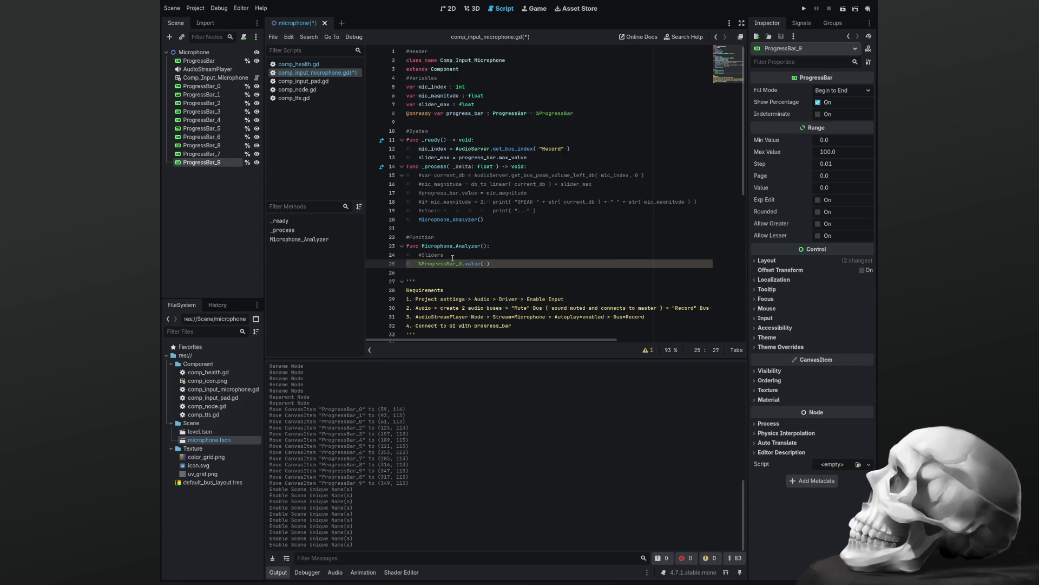
key("BackSpace")
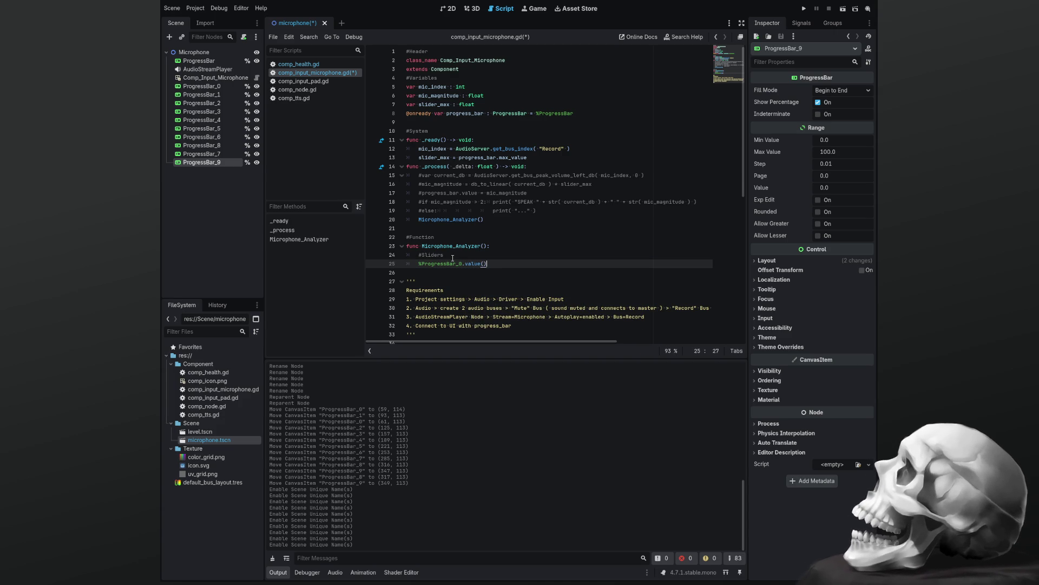
Paste repeated copies of the %ProgressBar_0.value() line below it.
key("shift+Home")
key("ctrl+c")
key("End")
key("Return")
key("ctrl+v")
key("Return")
key("ctrl+v")
key("Return")
key("ctrl+v")
key("Return")
key("ctrl+v")
key("Return")
key("ctrl+v")
key("Return")
key("ctrl+v")
key("Return")
key("ctrl+v")
key("Return")
key("ctrl+v")
key("Return")
key("ctrl+v")
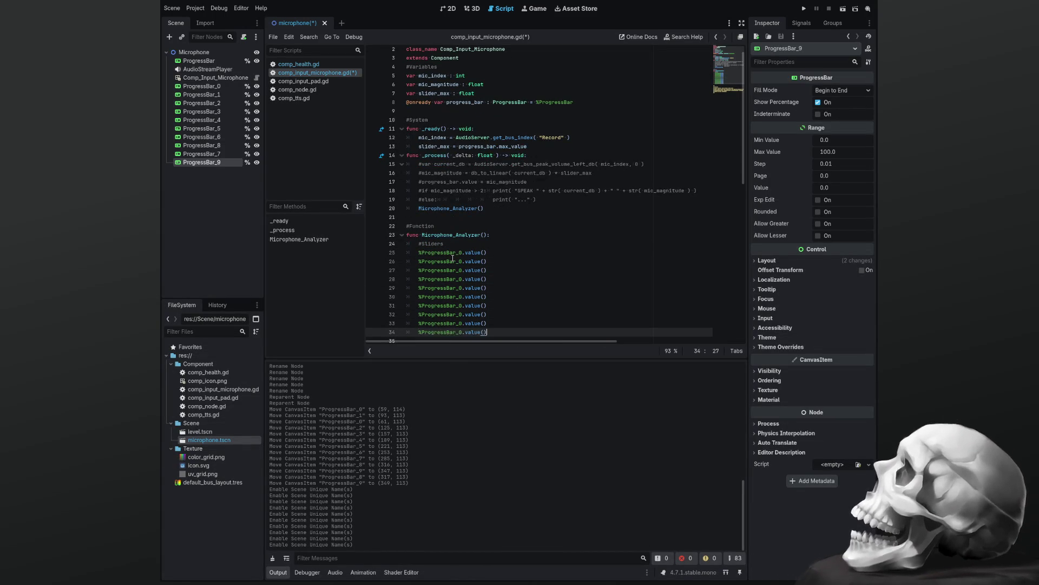
key("Return")
key("ctrl+v")
key("Return")
key("ctrl+v")
Renumber the copied lines to %ProgressBar_1 through %ProgressBar_9.
key("Up")
key("Up")
key("Up")
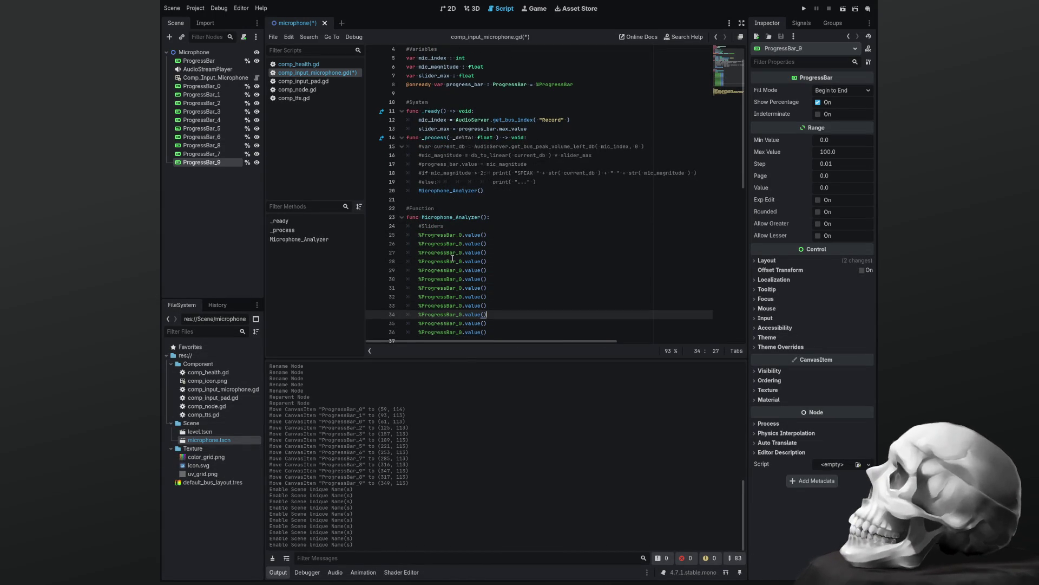
key("Left")
key("Left")
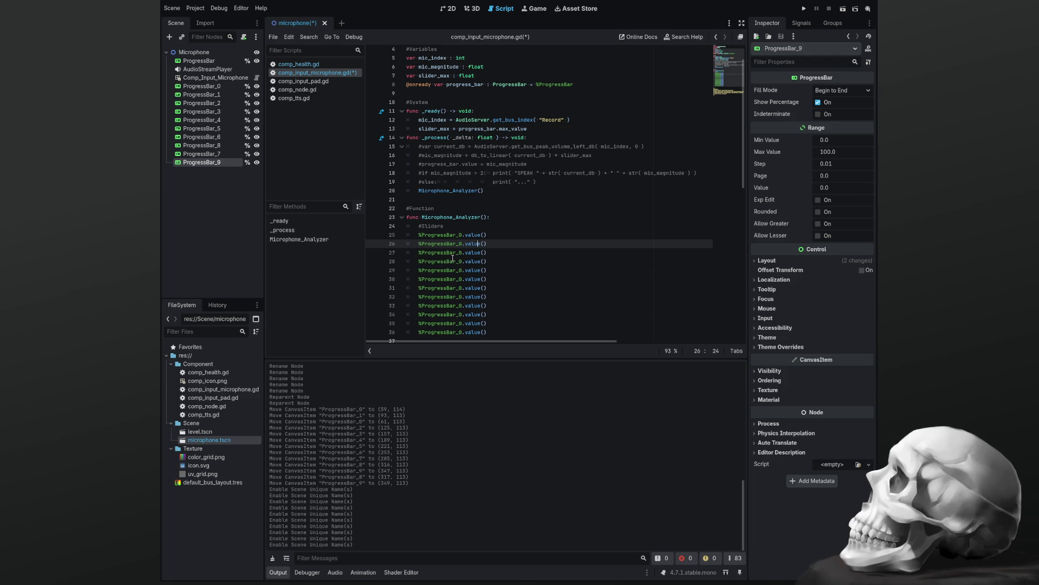
key("BackSpace")
type("1")
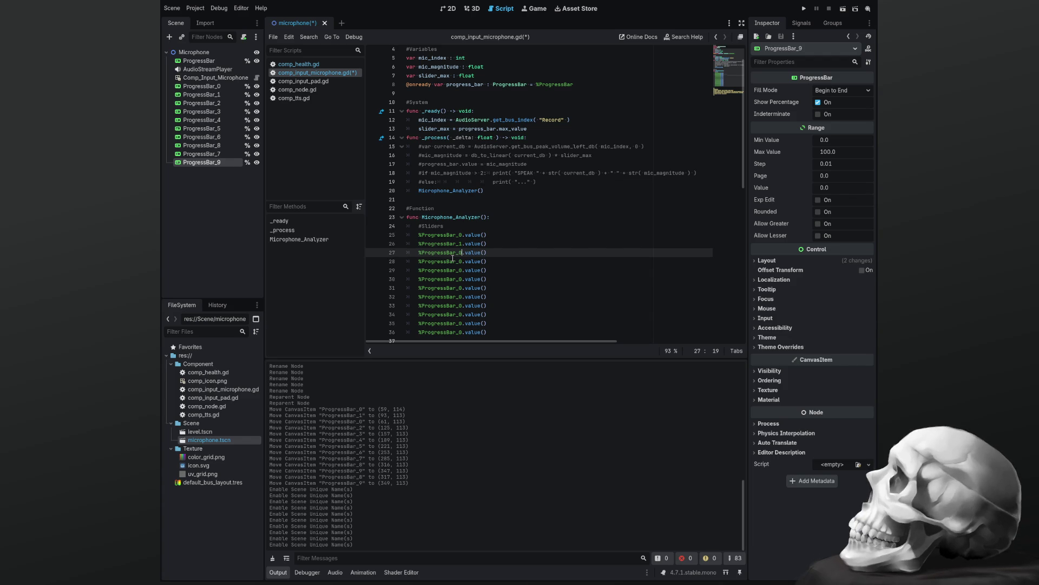
key("Down")
key("BackSpace")
type("2")
key("Down")
key("BackSpace")
type("3")
key("Down")
key("BackSpace")
type("4")
key("Down")
key("BackSpace")
type("5")
key("Down")
key("BackSpace")
type("6")
key("Down")
key("BackSpace")
type("7")
key("Down")
key("BackSpace")
type("8")
key("Down")
key("BackSpace")
type("9")
Delete the two leftover ProgressBar_0 lines, add a blank line above Microphone_Analyzer, and save.
key("Down")
key("shift+End")
key("shift+Down")
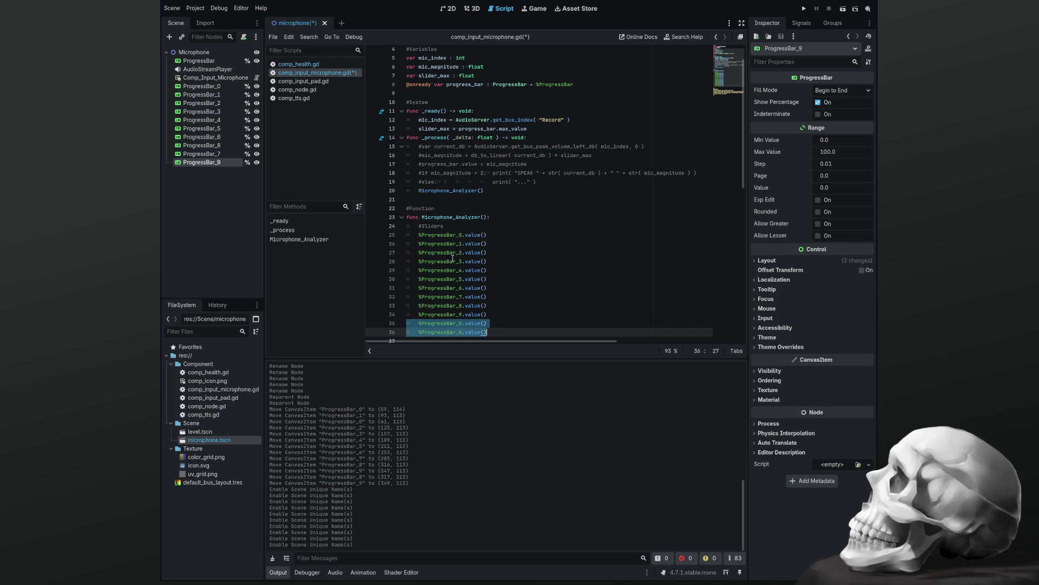
key("BackSpace")
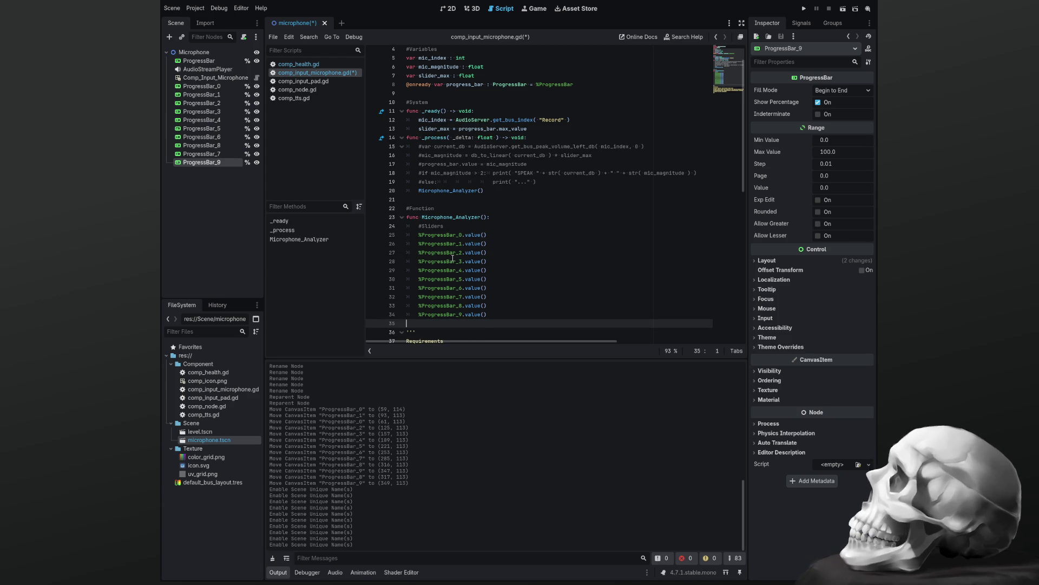
key("Up")
key("Up")
key("Up")
key("Up")
key("Up")
key("Up")
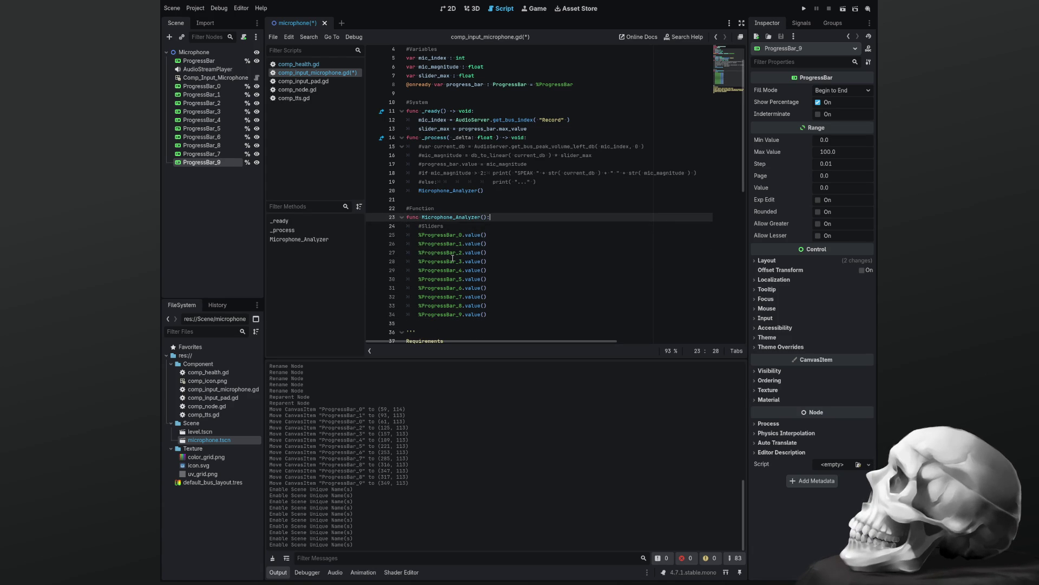
key("Return")
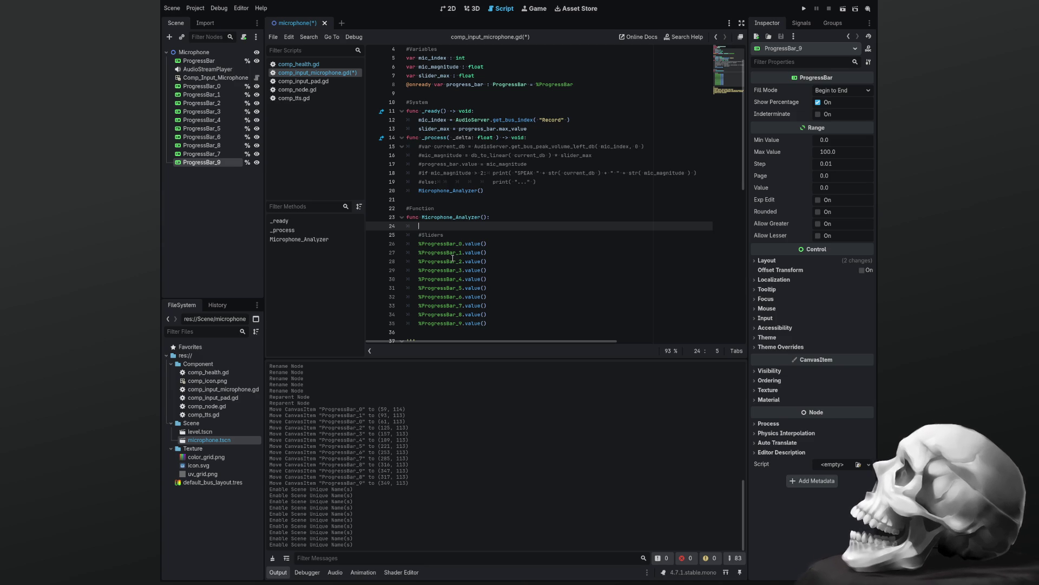
key("ctrl+s")
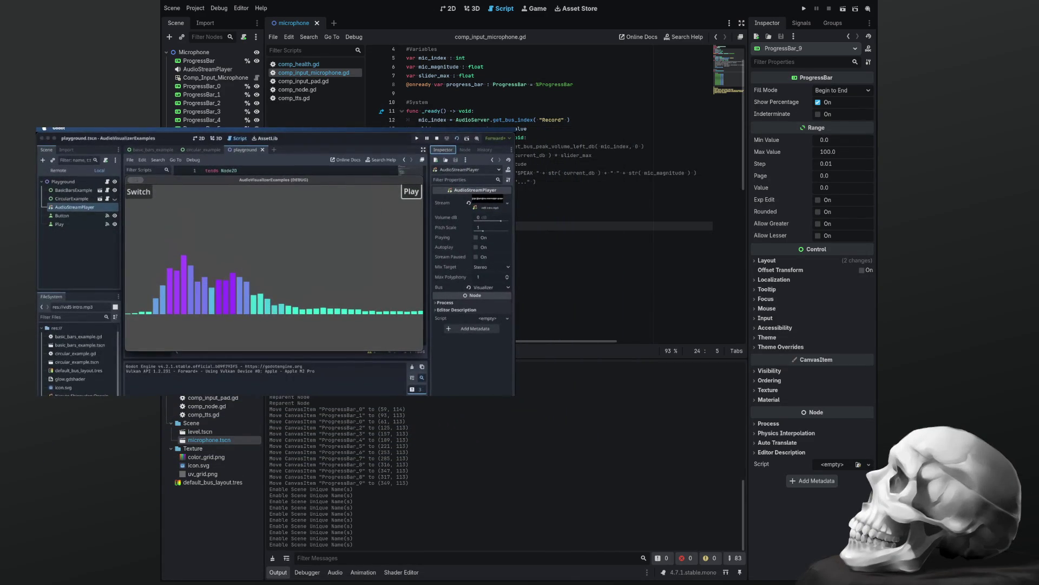
mouse_move(275, 383)
left_click(276, 384)
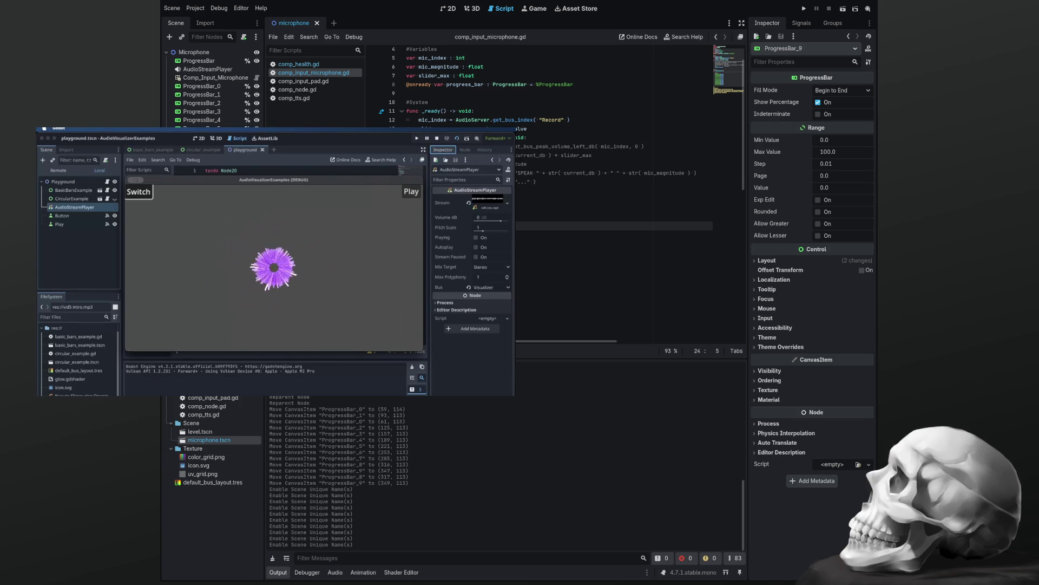
mouse_move(276, 260)
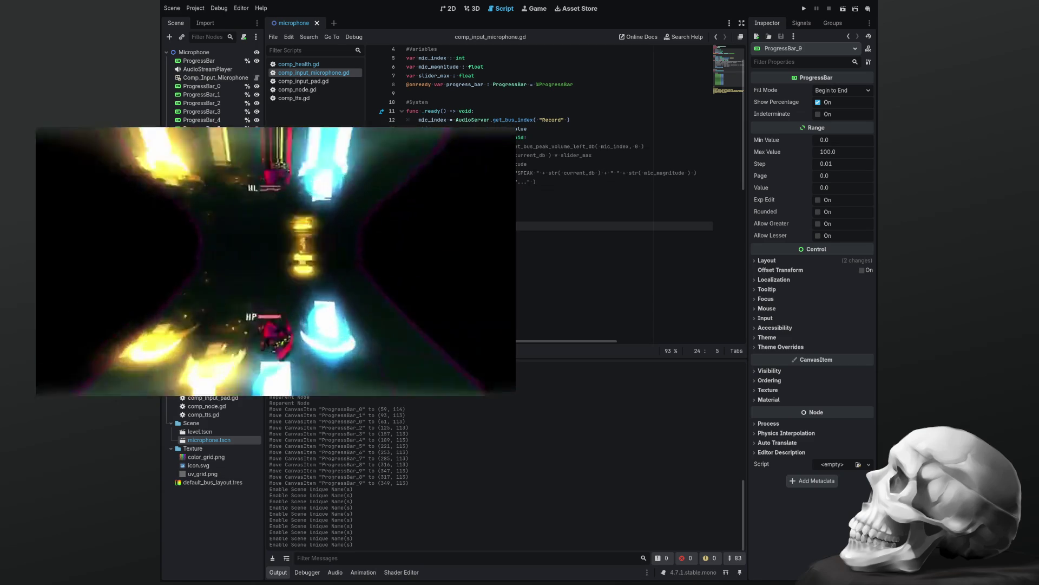
left_click_drag(517, 358, 520, 466)
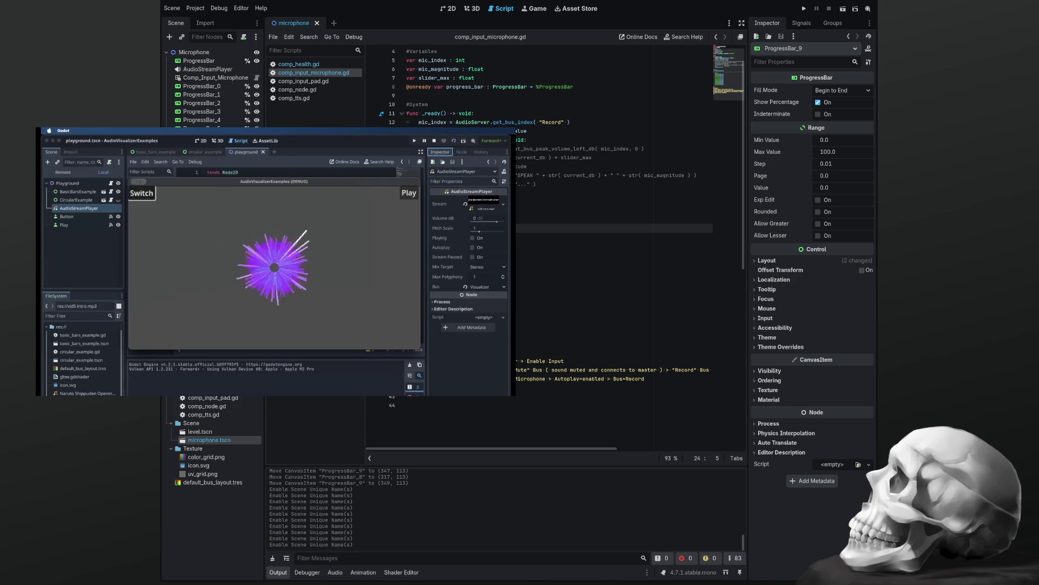
Select the AudioStreamPlayer node to check its stream and bus settings.
left_click(195, 70)
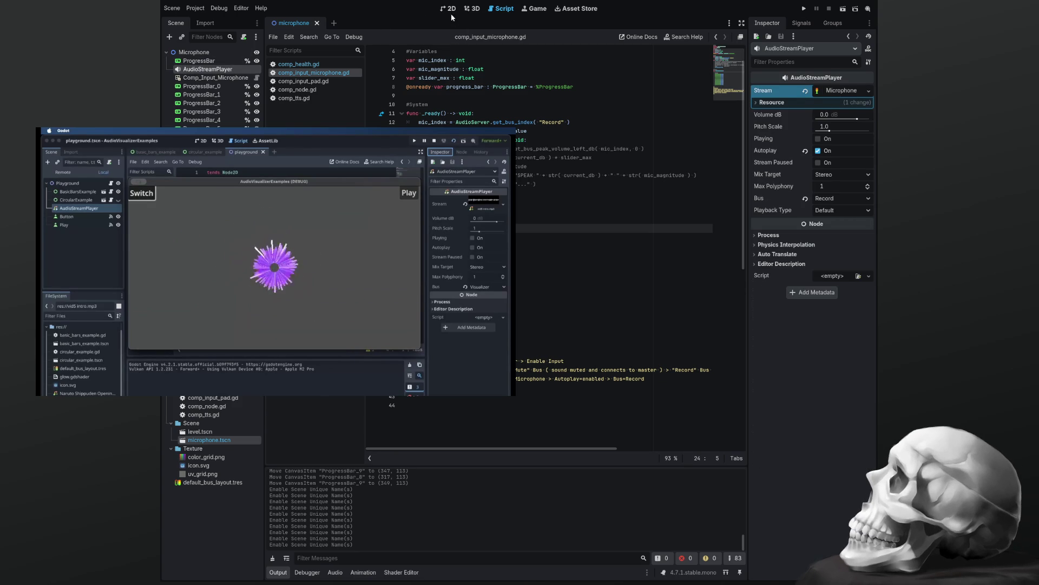
Switch to the 2D canvas view of the microphone scene.
left_click(450, 9)
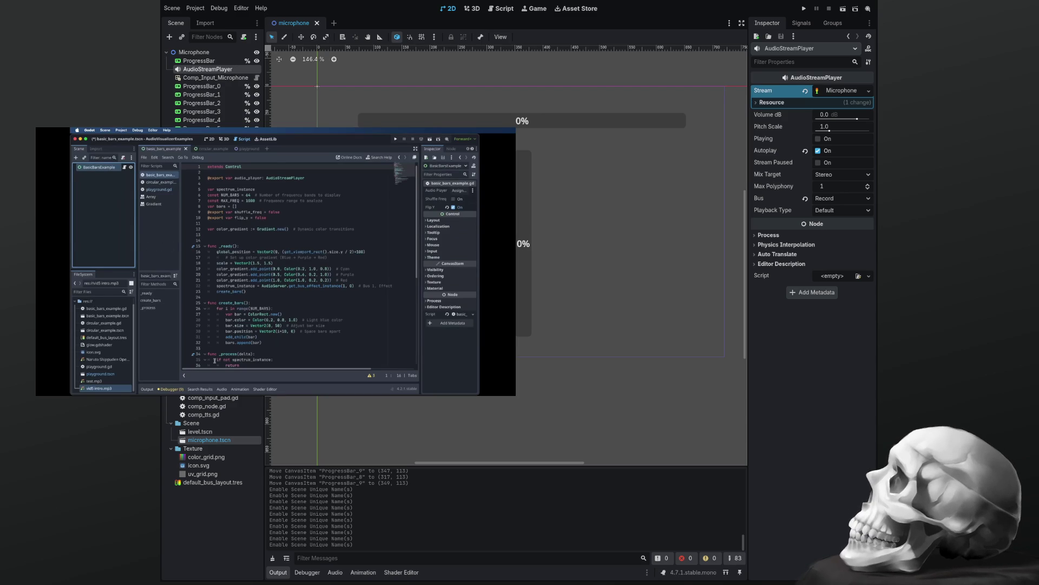
mouse_move(222, 390)
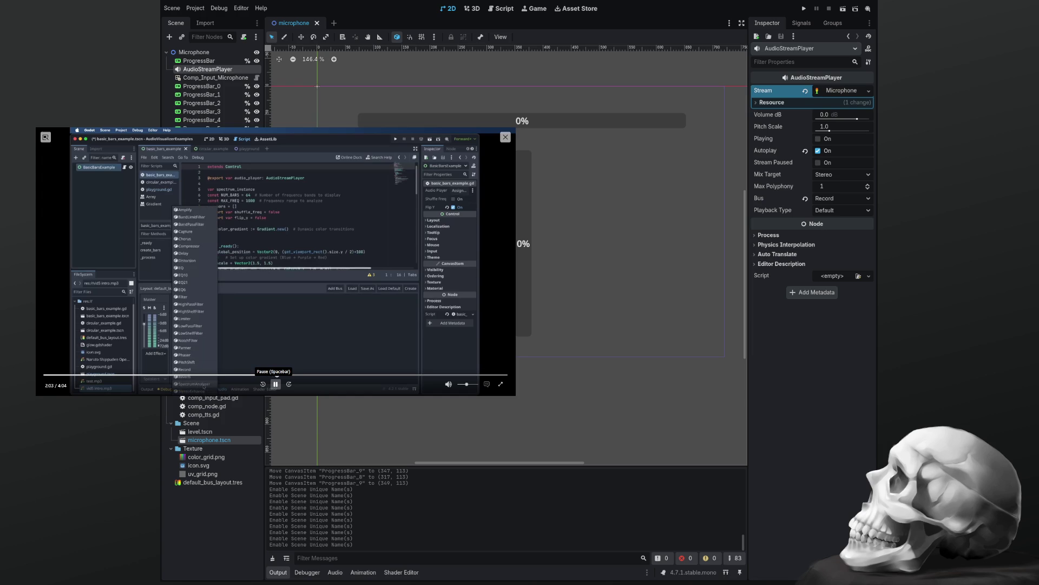
Pause the reference video, return to the microphone script, and collapse the Output panel.
left_click(276, 384)
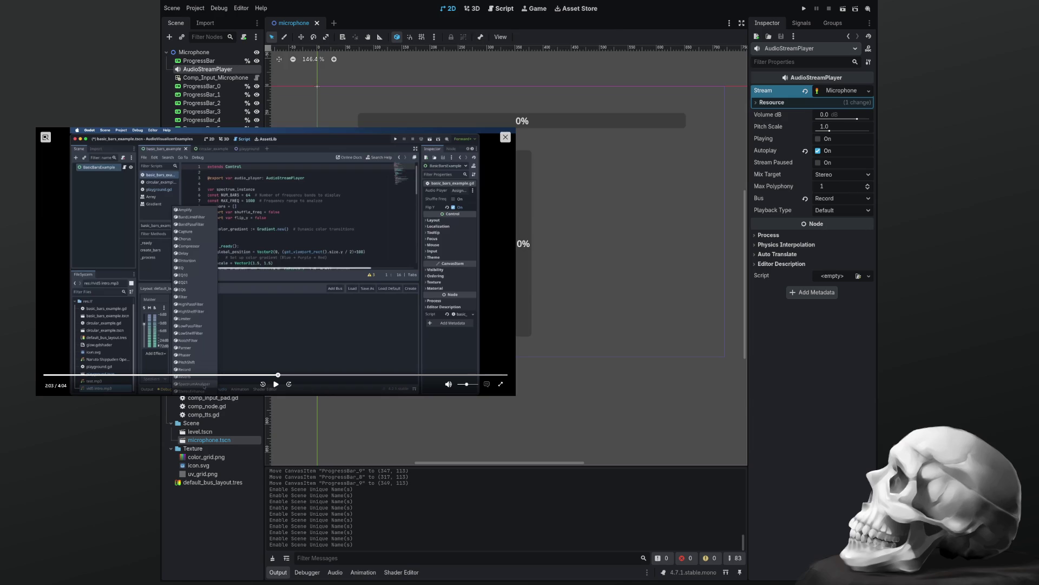
left_click(503, 9)
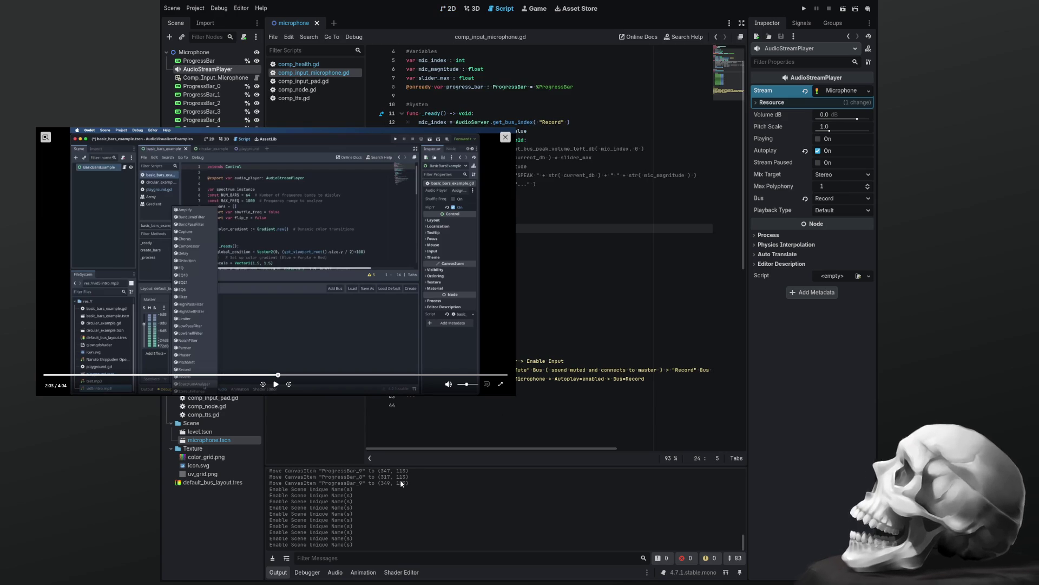
left_click(277, 573)
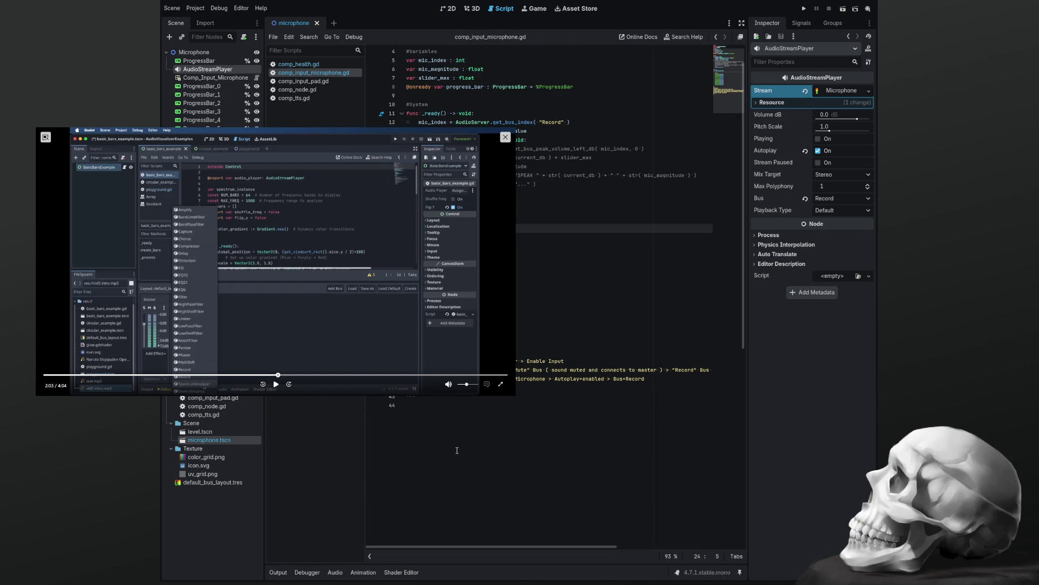
Paste the spectrum bar-visualizer code below the requirements notes.
scroll(460, 415, "down", 6)
left_click(460, 246)
key("Return")
key("Return")
key("Return")
key("ctrl+v")
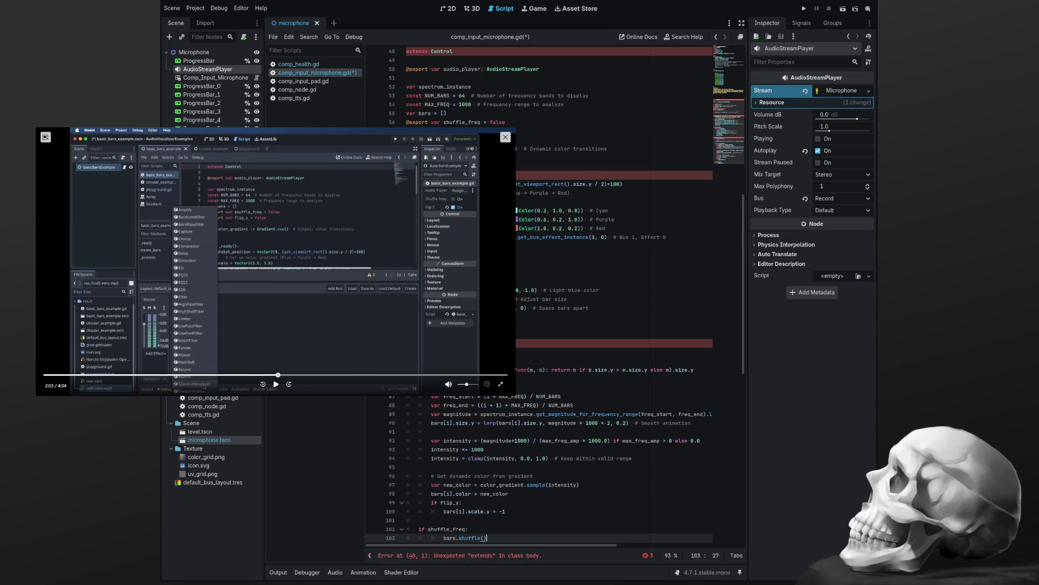
Add a """ line and move it to the top to wrap the old code in a string.
scroll(558, 298, "up", 3)
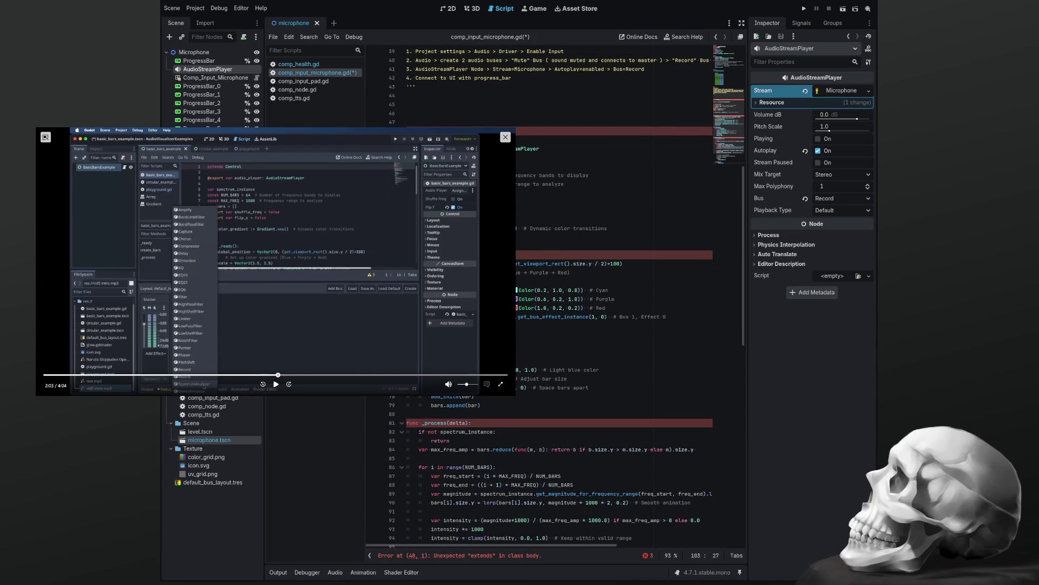
scroll(558, 297, "up", 12)
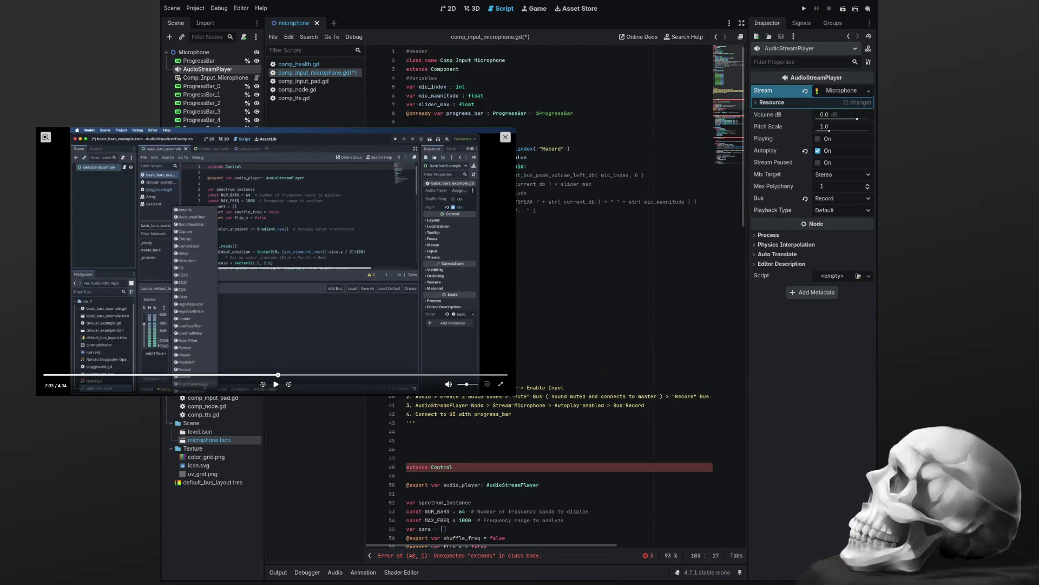
left_click(447, 424)
key("Return")
type("\"\"\"")
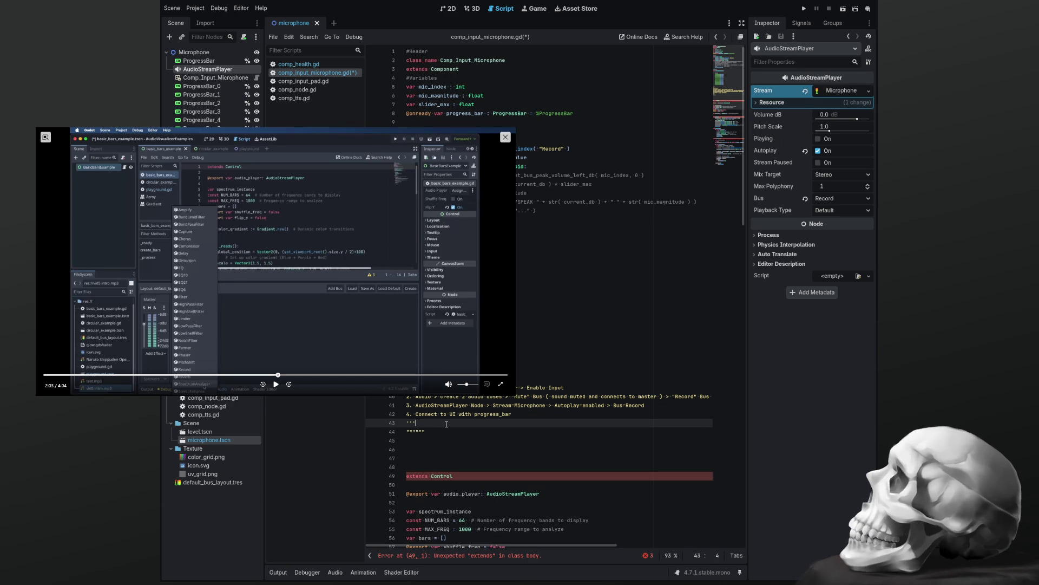
key("shift+End")
key("Left")
key("Delete")
key("Delete")
key("Delete")
key("Up")
key("Up")
key("Up")
key("Return")
key("alt+Up")
key("alt+Up")
key("alt+Up")
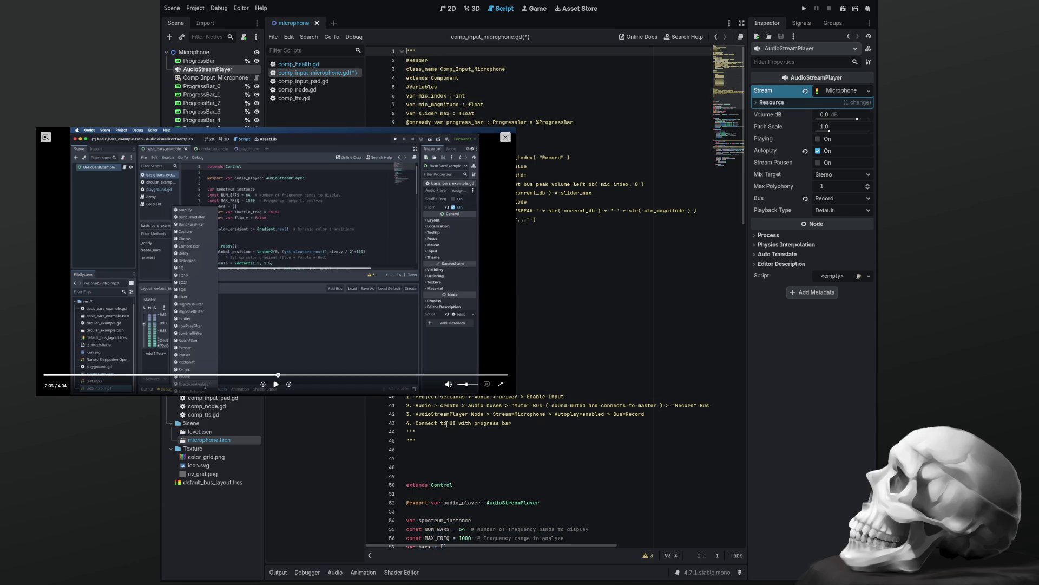
scroll(478, 438, "down", 10)
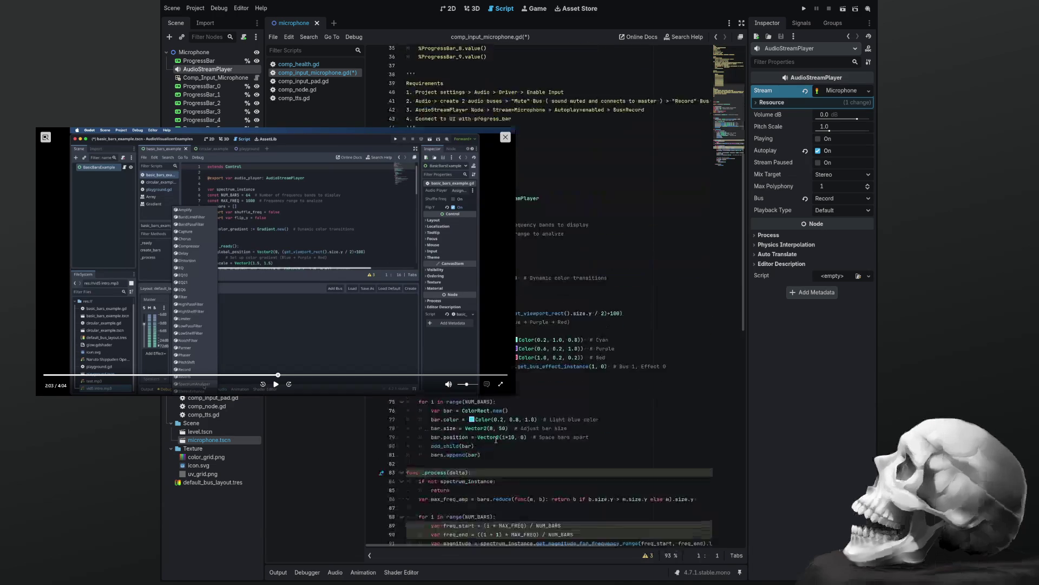
scroll(496, 440, "up", 6)
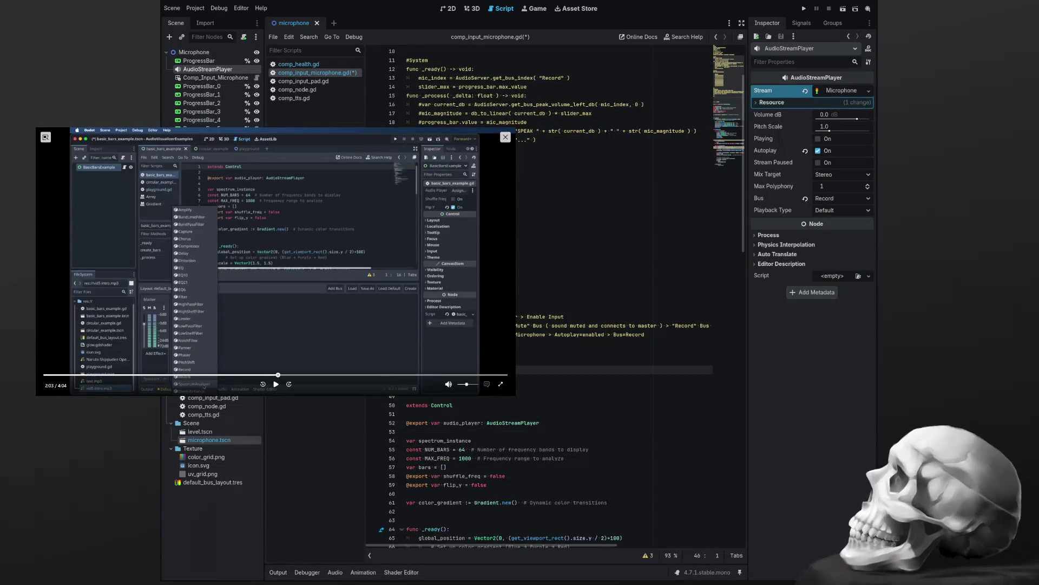
left_click(460, 369)
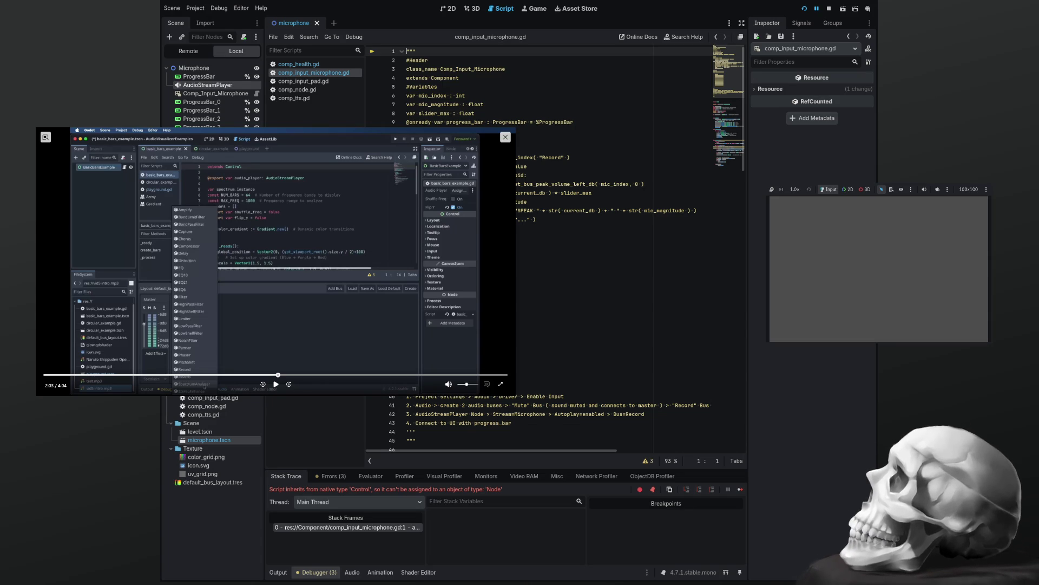
Stop the running scene and show the list of script warnings.
scroll(556, 249, "down", 9)
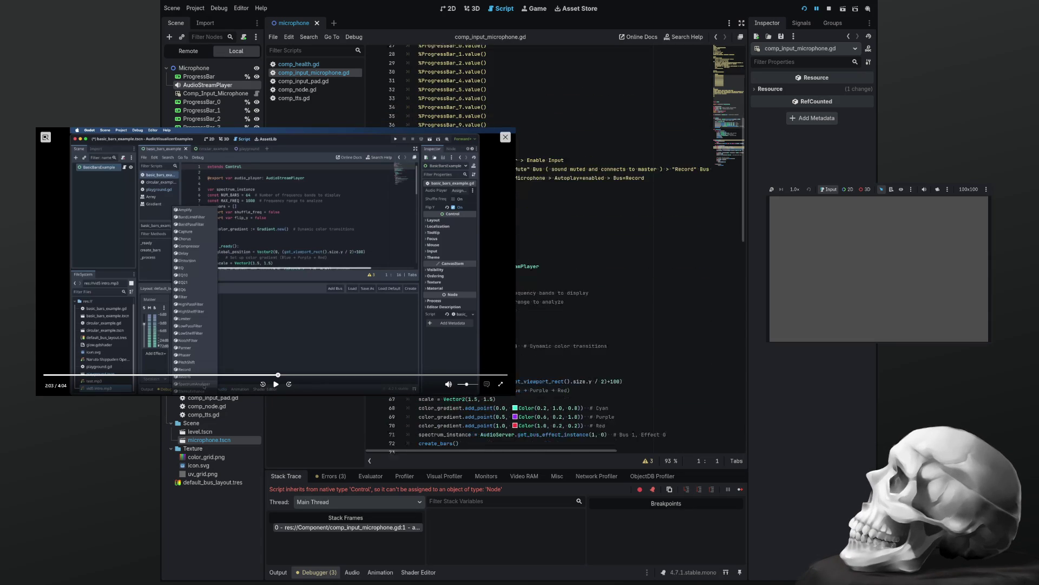
scroll(556, 249, "down", 2)
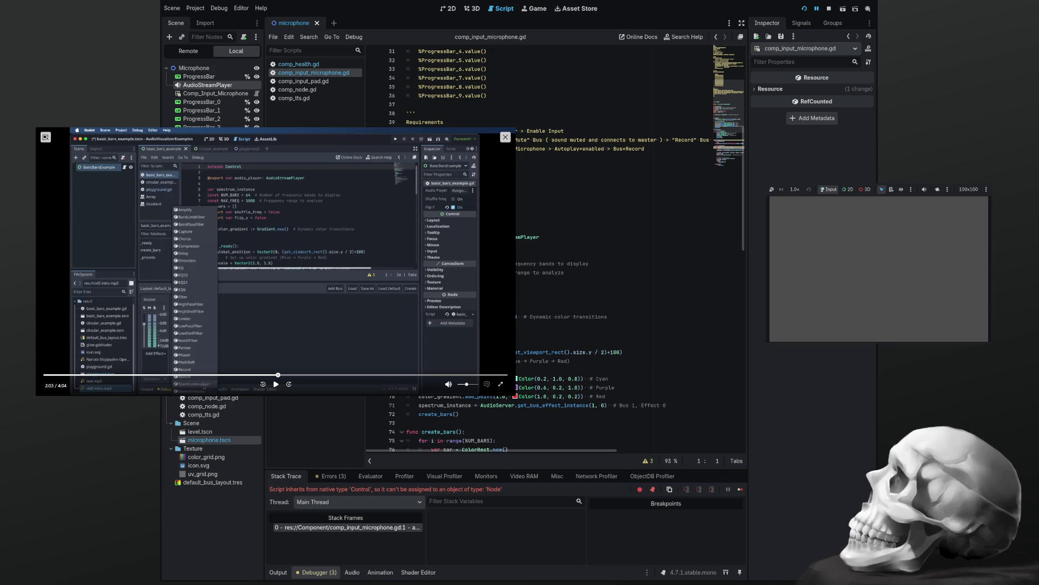
scroll(555, 249, "down", 7)
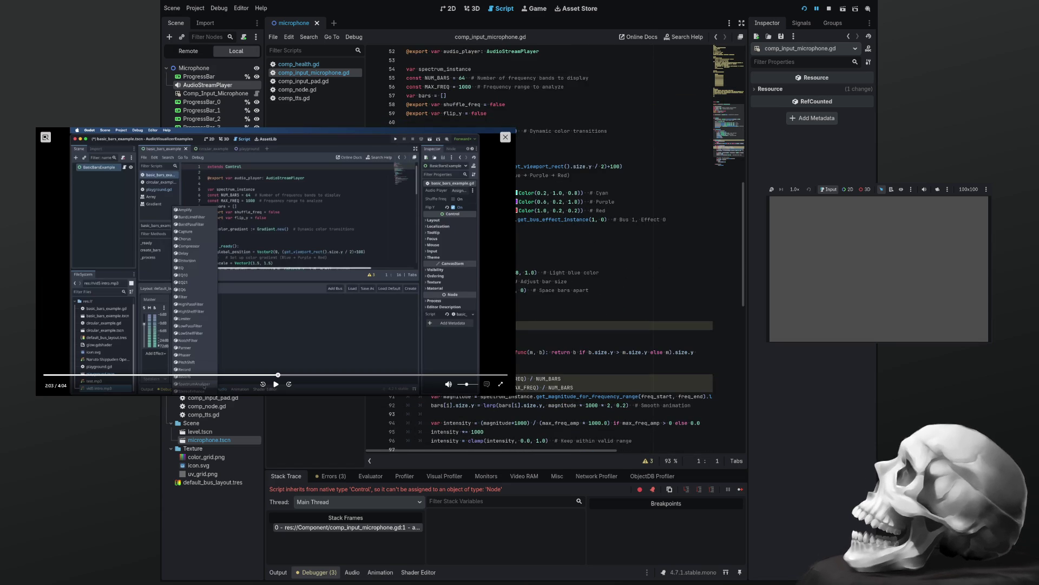
key("F8")
left_click(332, 479)
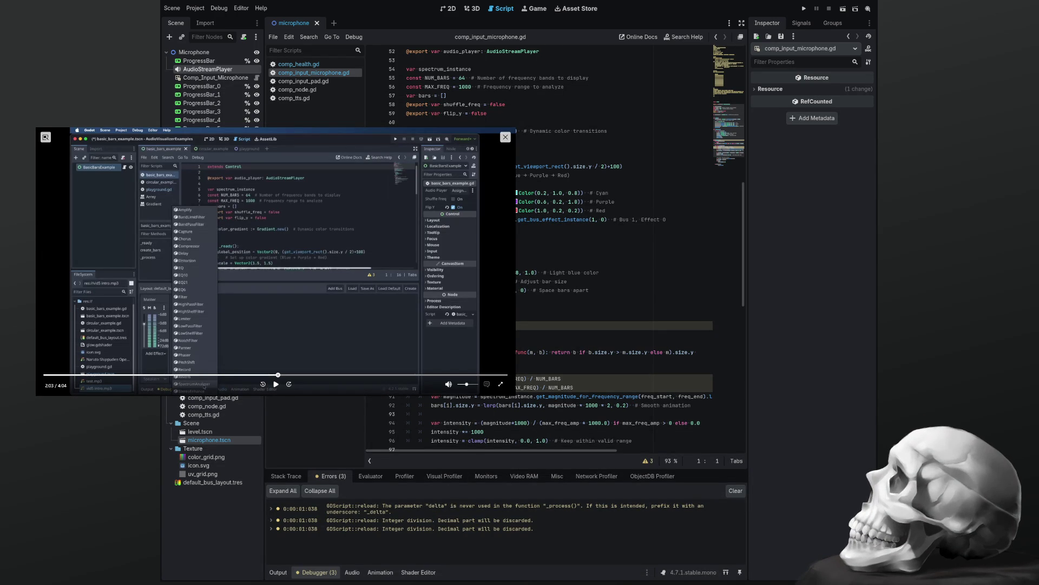
Paste a fix into line 83 to clear one warning and save the microphone script.
left_click(460, 325)
key("Right")
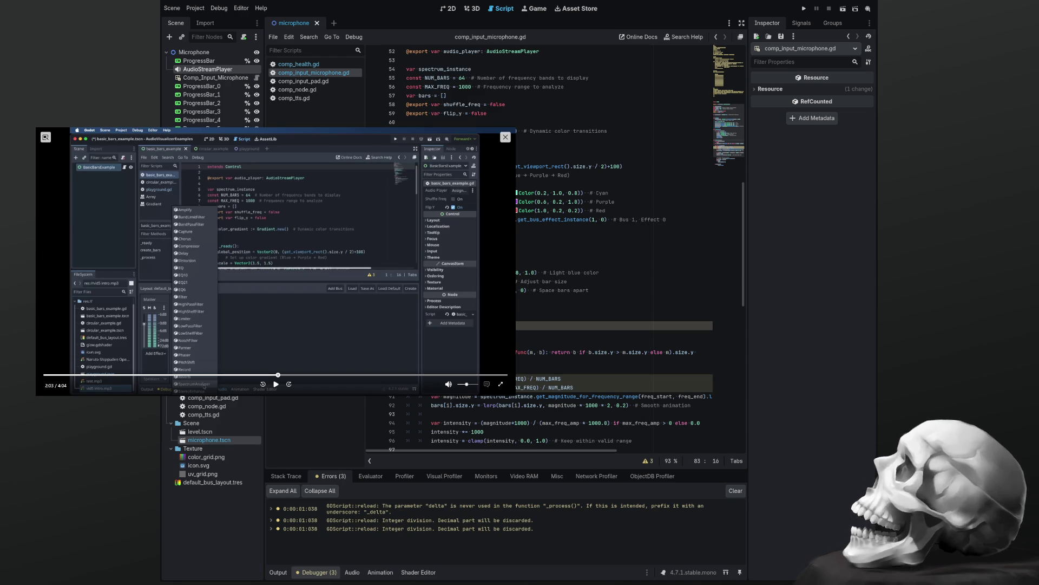
key("ctrl+v")
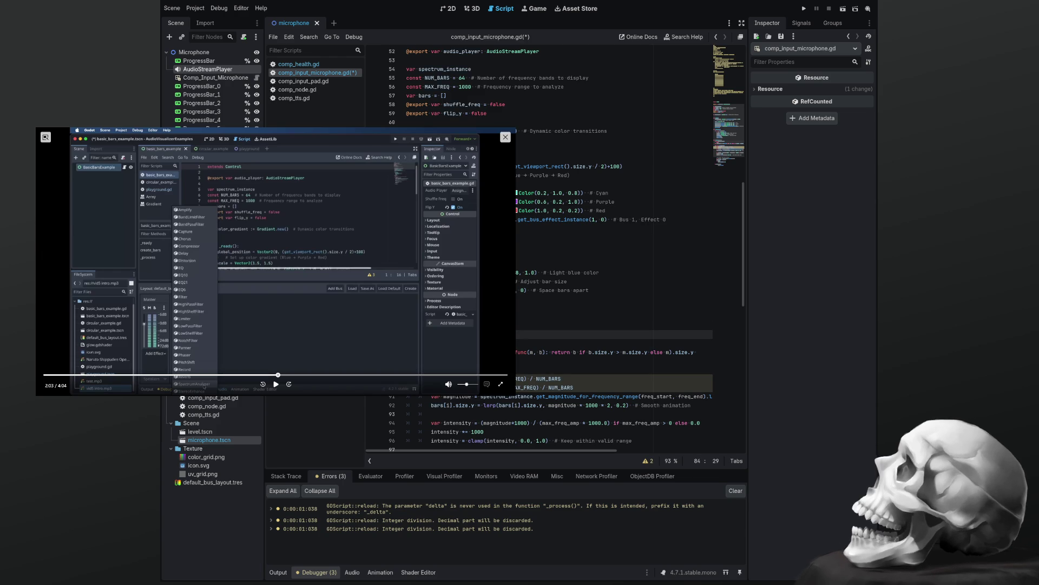
key("ctrl+s")
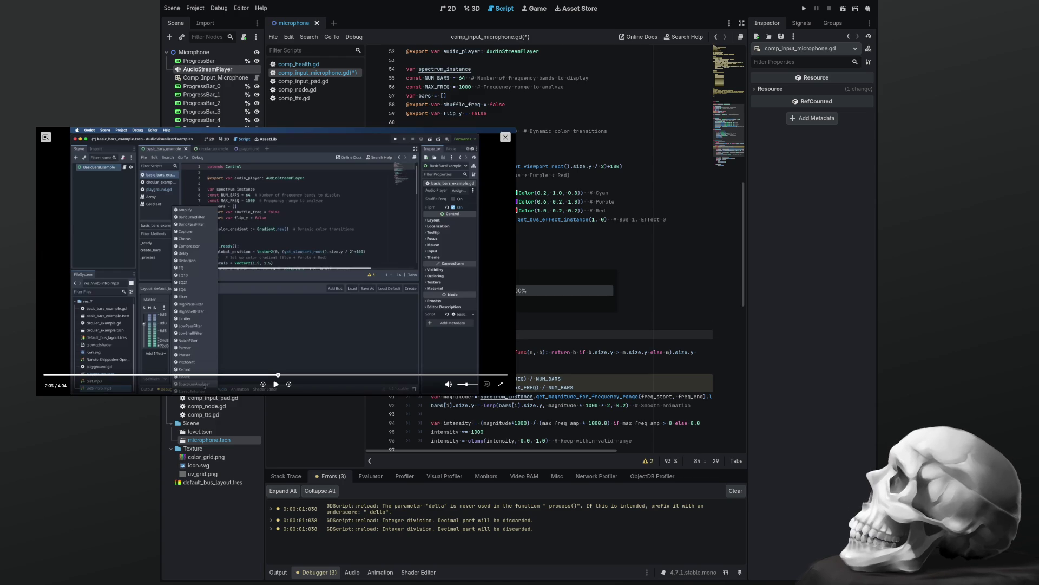
Test-run the scene again with F5, then stop it.
key("Down")
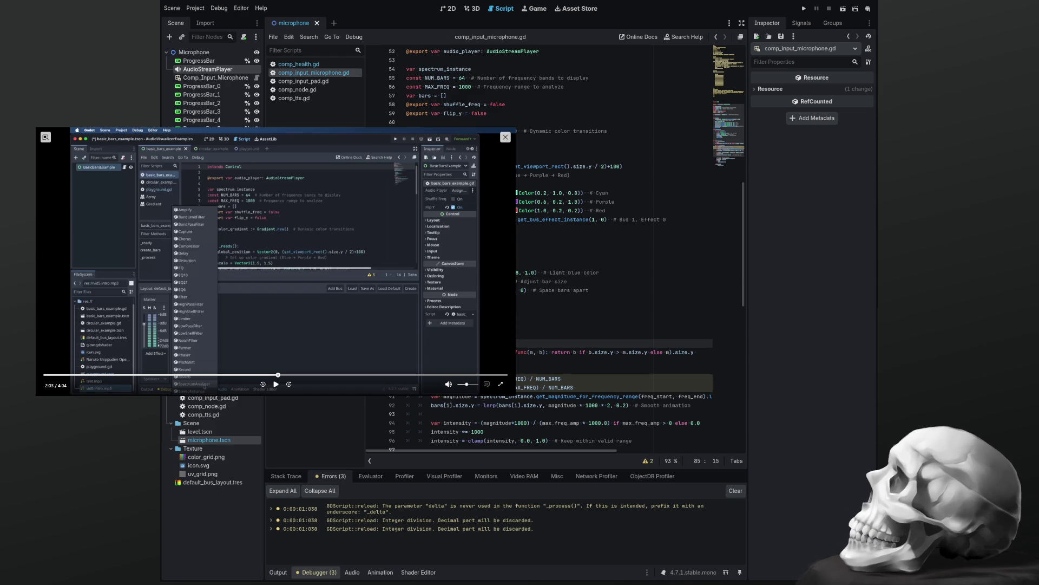
key("F5")
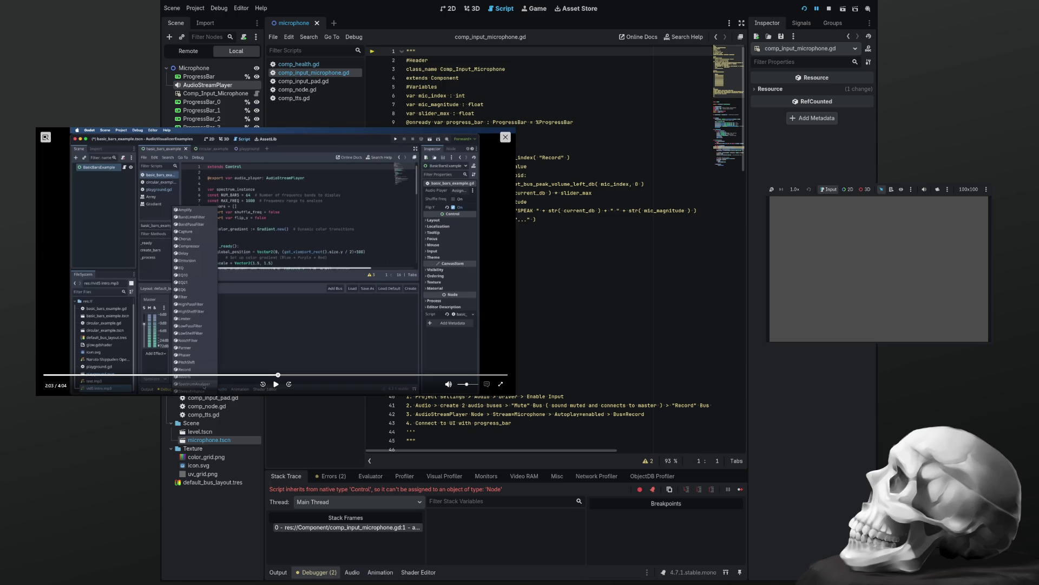
key("F8")
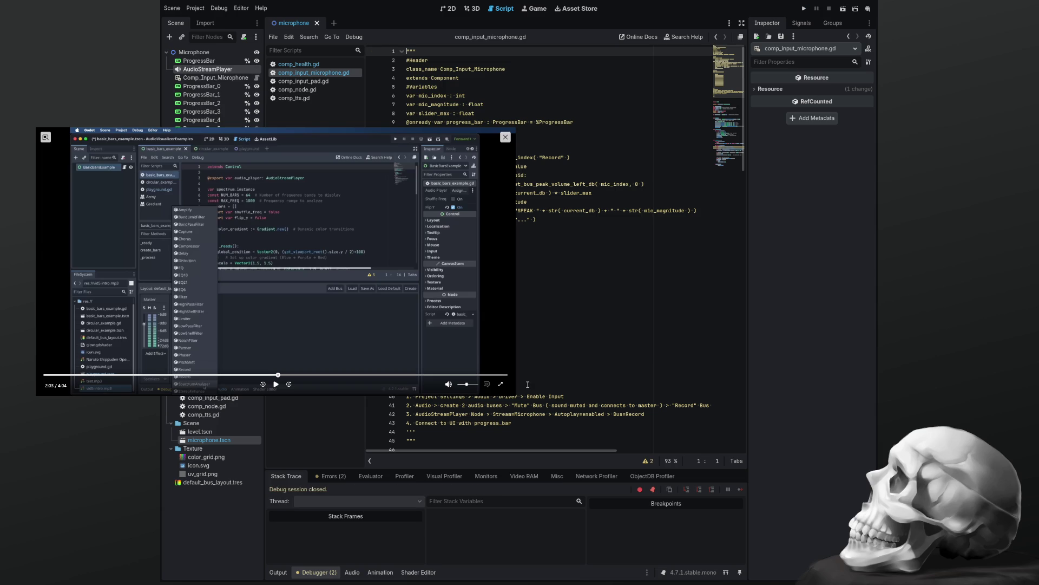
Delete the pasted visualizer code from line 48 to the end of the script.
scroll(528, 384, "down", 7)
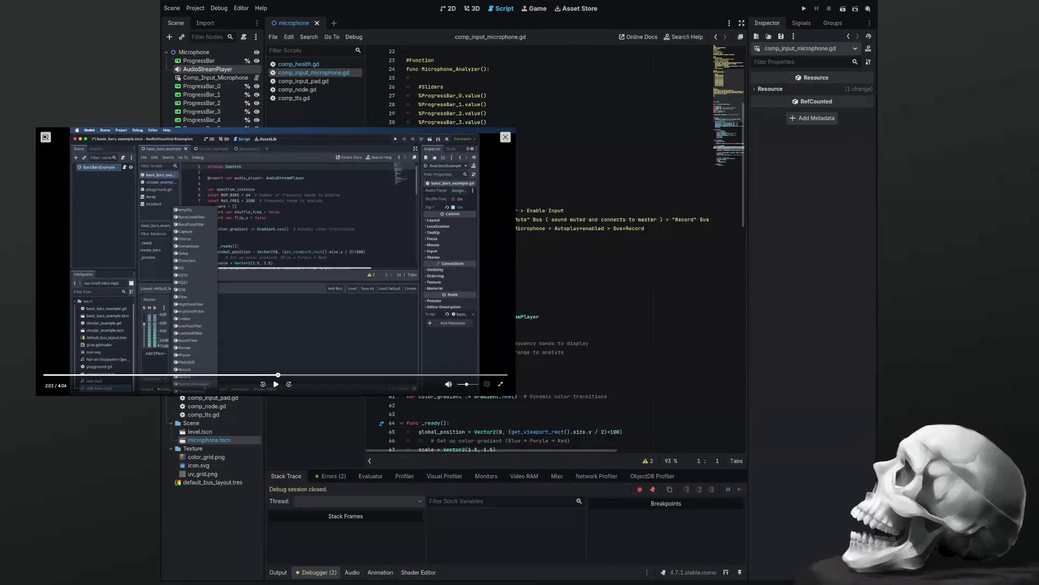
left_click(527, 281)
key("ctrl+shift+End")
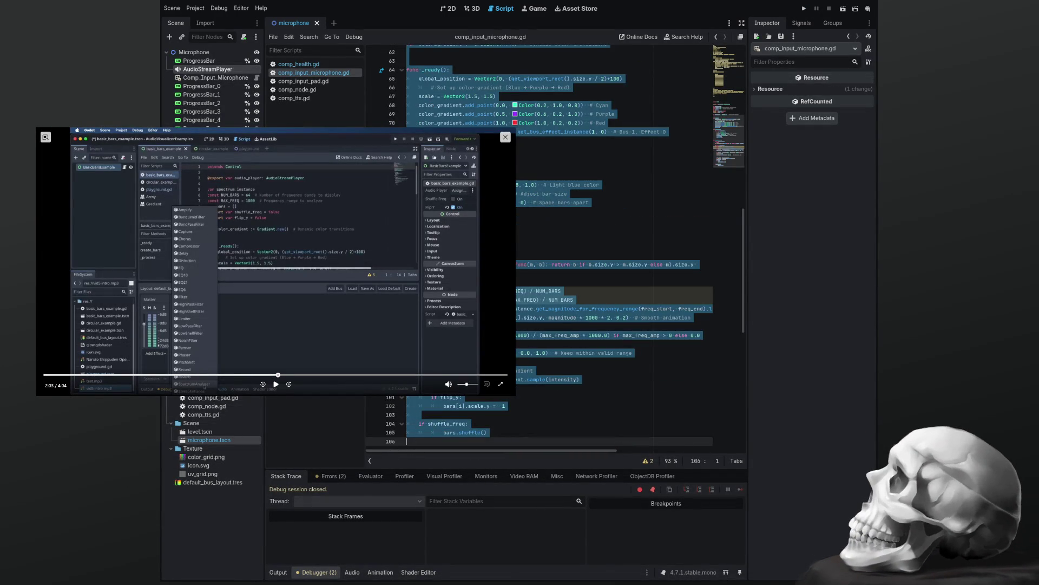
key("Delete")
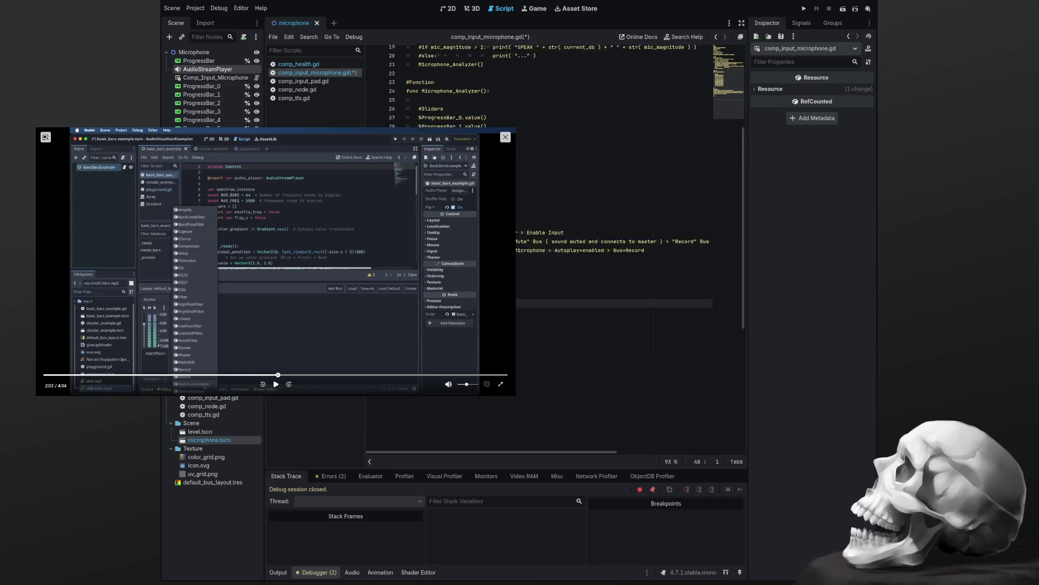
key("BackSpace")
key("BackSpace")
key("BackSpace")
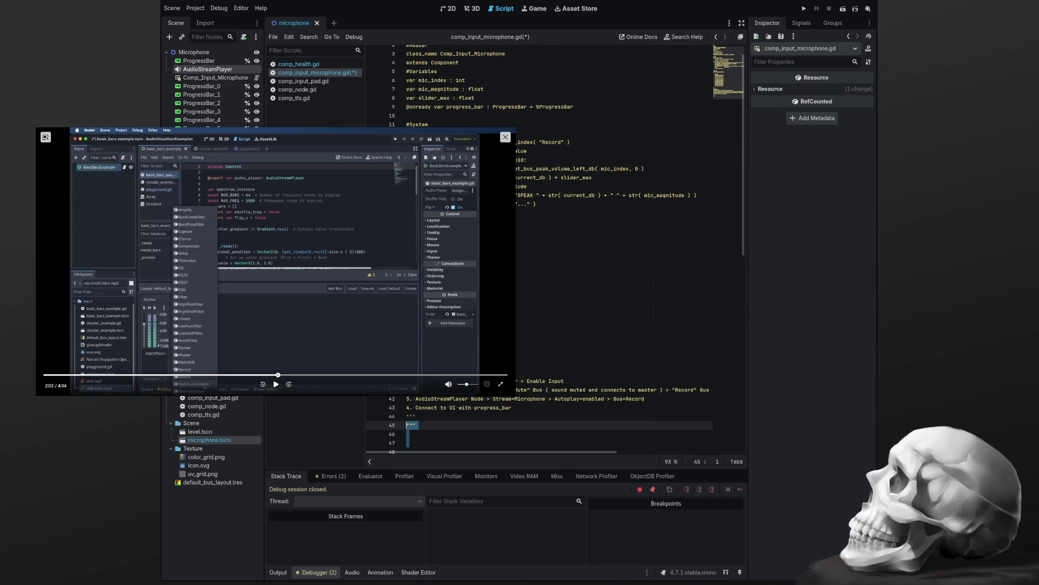
key("Up")
key("Up")
key("Up")
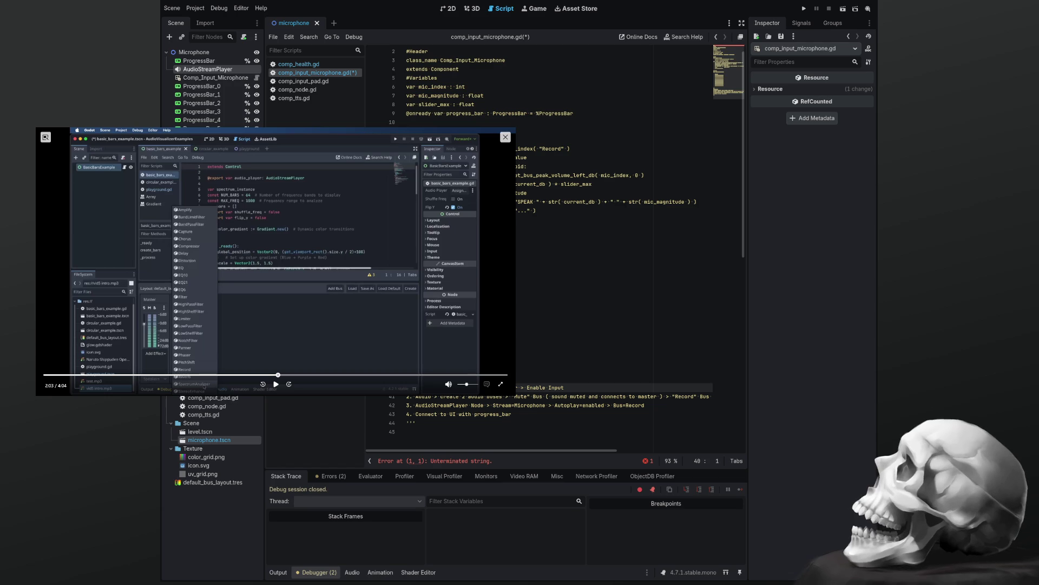
Remove the stray """ line at the top of comp_input_microphone.gd.
scroll(542, 244, "up", 1)
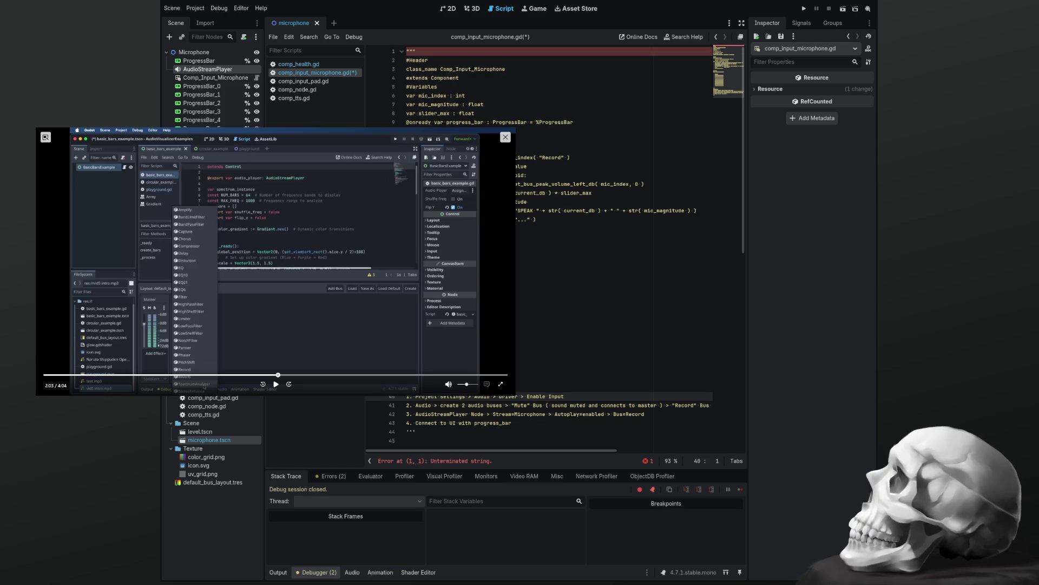
left_click(433, 52)
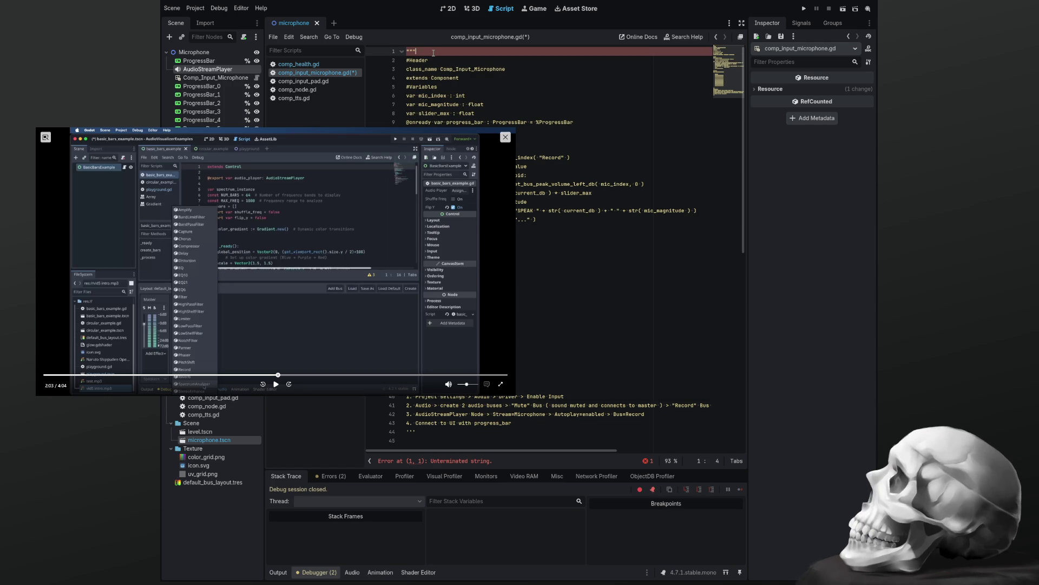
key("BackSpace")
key("BackSpace")
key("BackSpace")
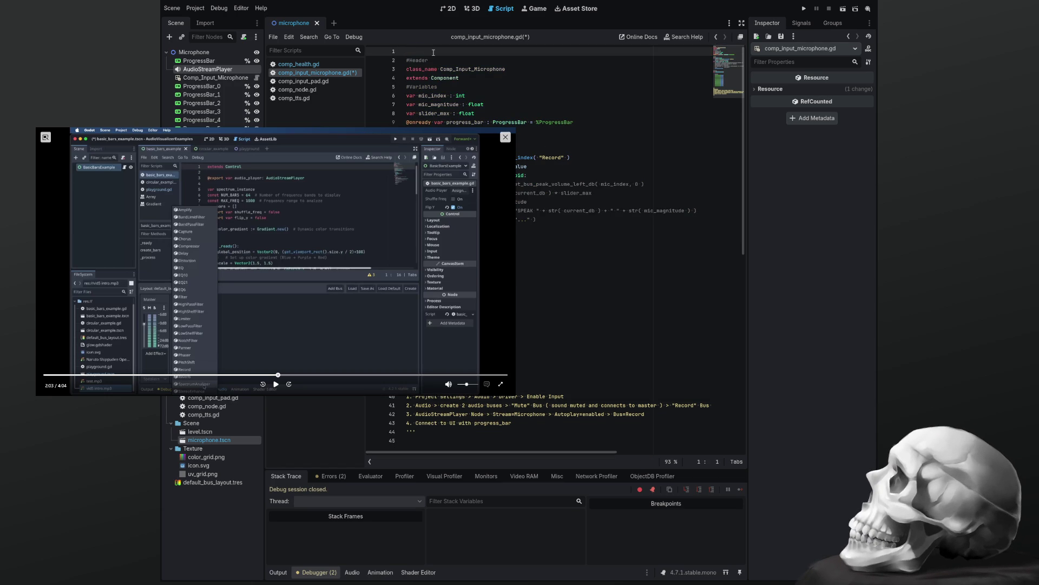
key("Delete")
key("ctrl+z")
key("ctrl+shift+z")
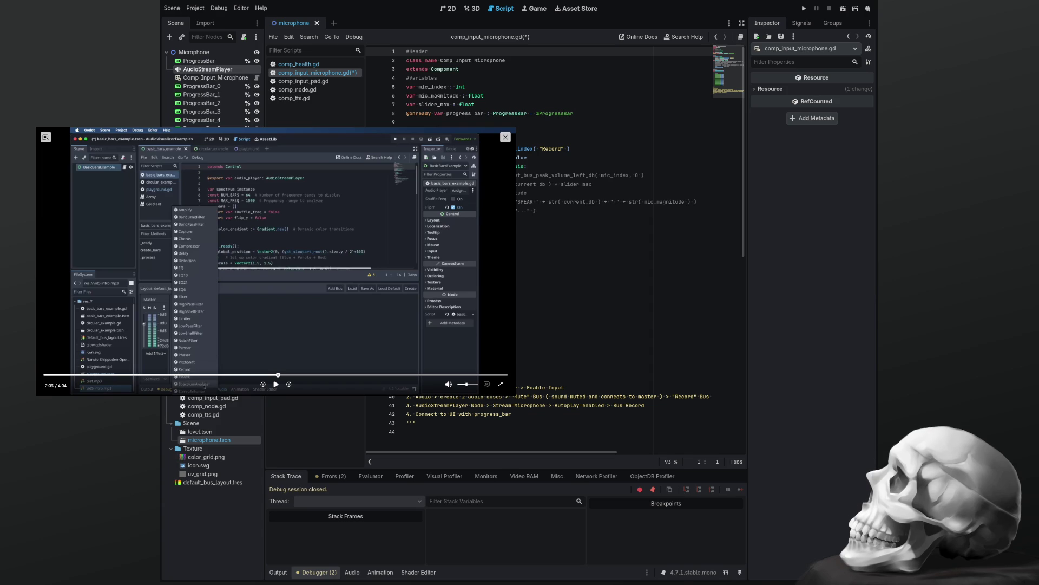
Paste a for loop over spectrum magnitudes on a new line after line 23.
left_click(525, 246)
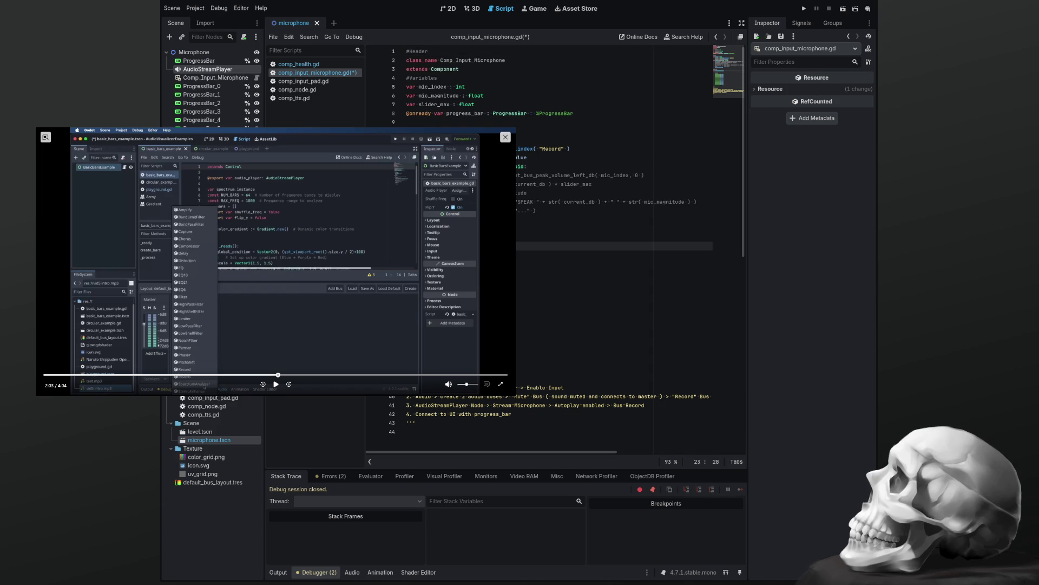
key("Return")
key("ctrl+v")
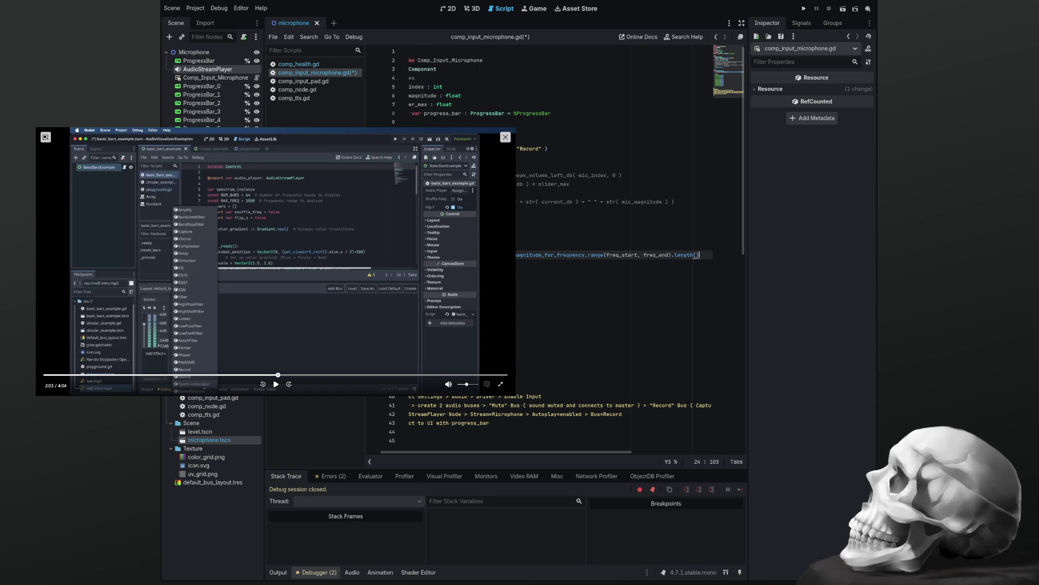
key("Home")
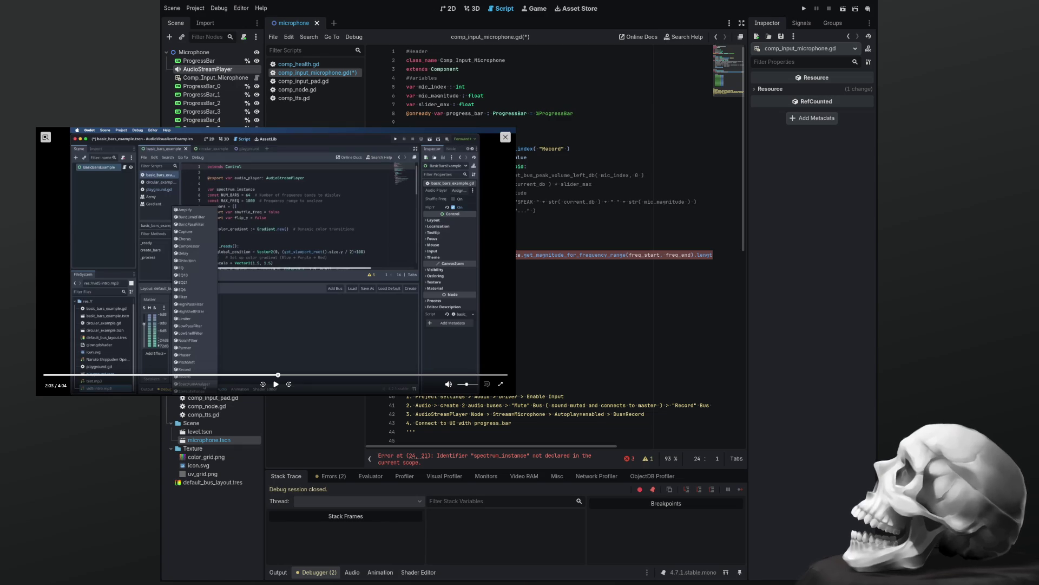
Indent lines 24 through 38 into the new loop's body.
left_click(542, 271)
left_click(541, 246)
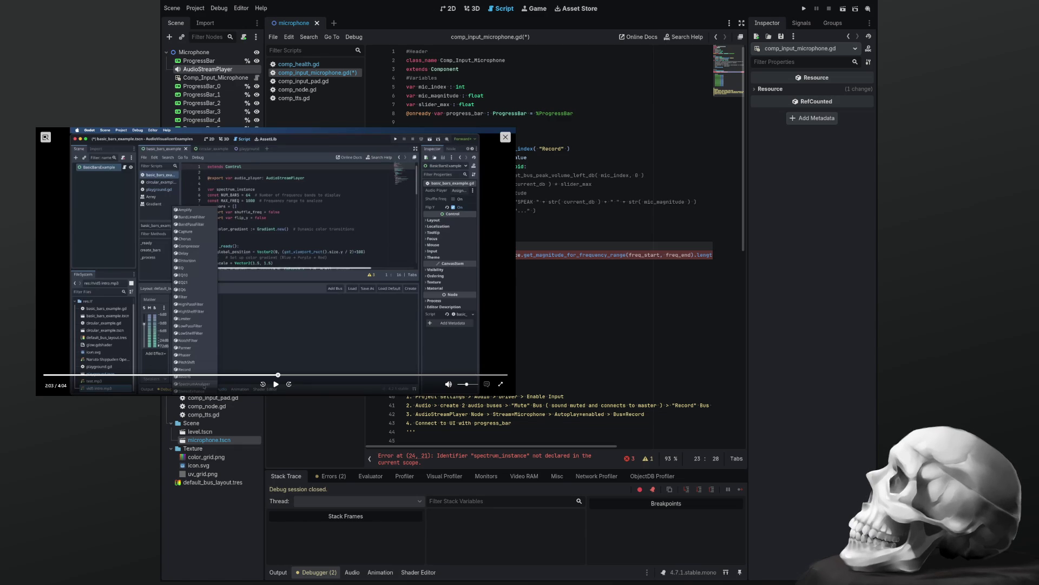
key("Return")
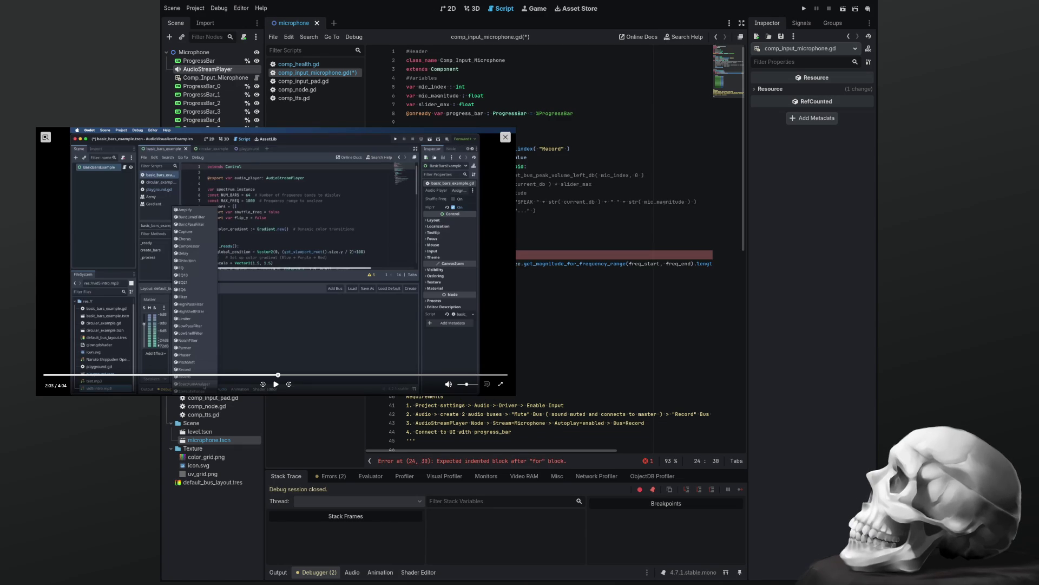
key("shift+Down")
key("shift+Down")
key("shift+Down")
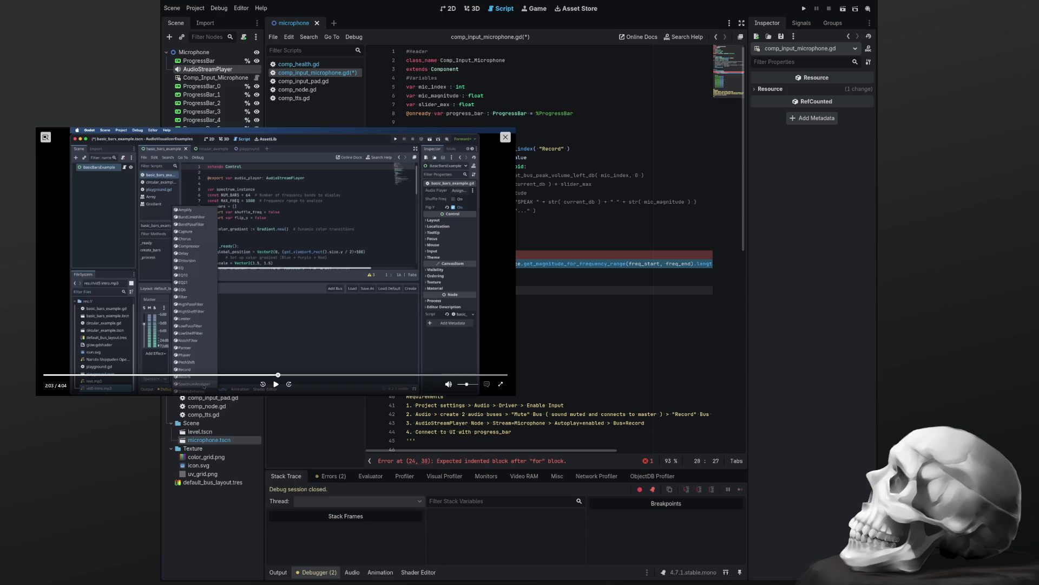
key("Tab")
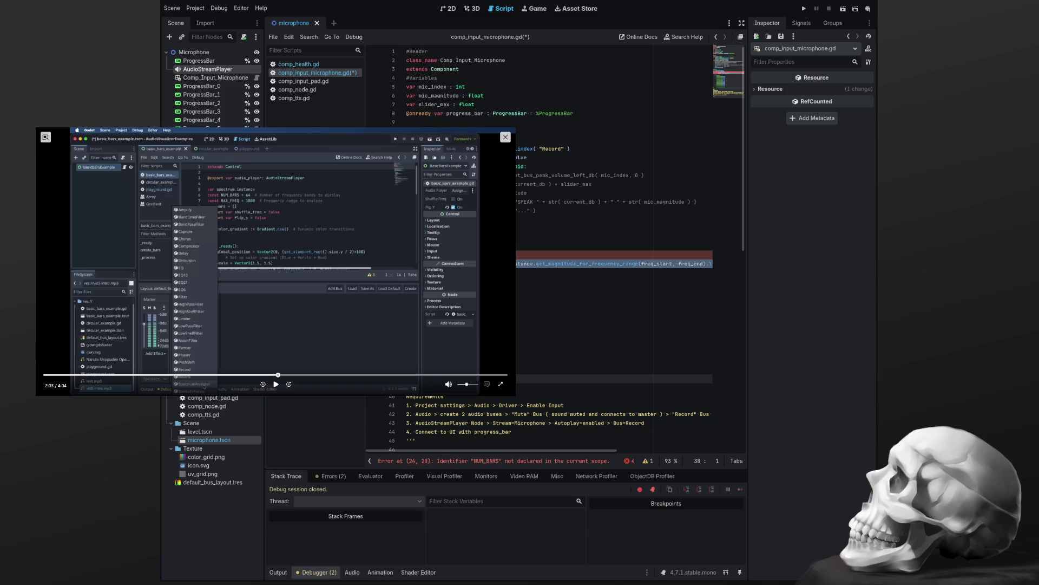
key("Up")
key("Up")
key("Up")
key("Up")
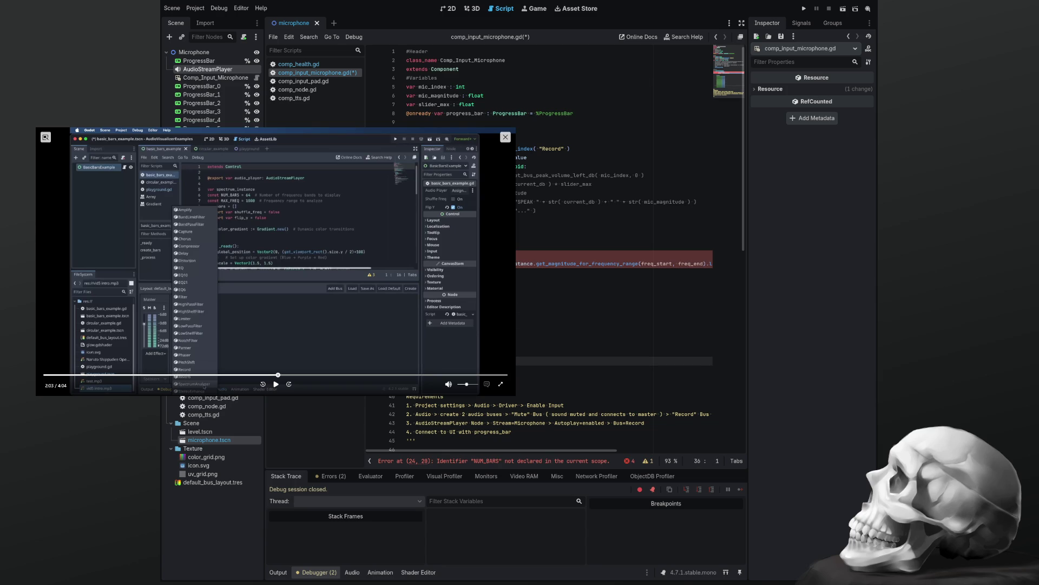
key("Up")
Declare the NUM_BARS band-count constant after line 23, then view the scene in 2D.
key("End")
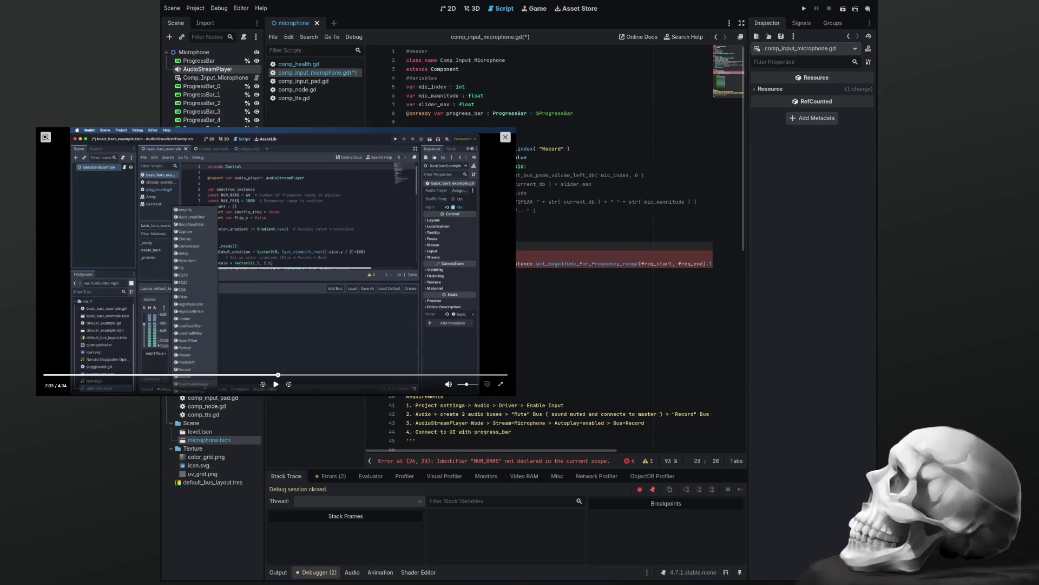
key("Return")
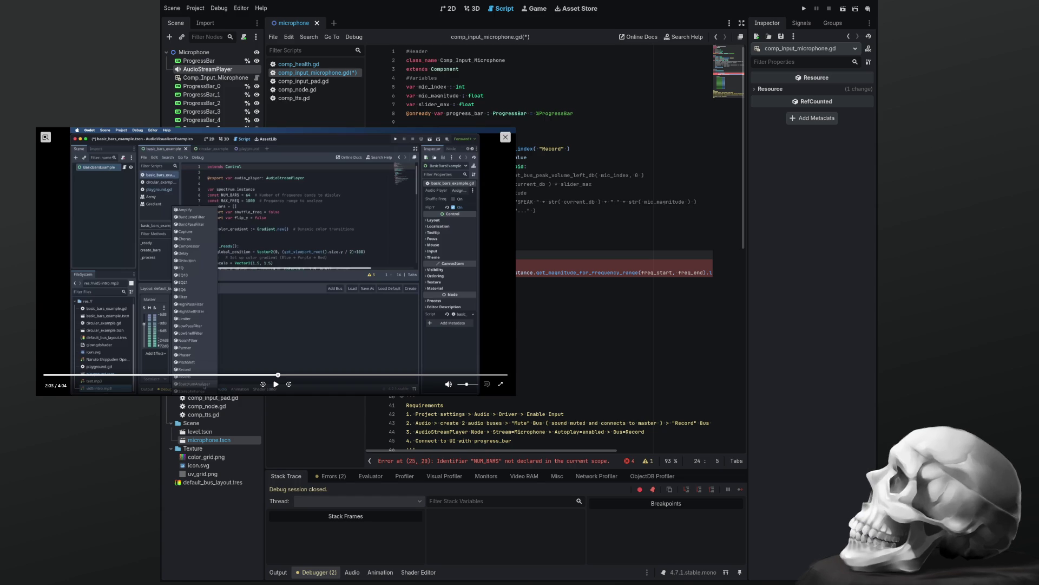
key("ctrl+v")
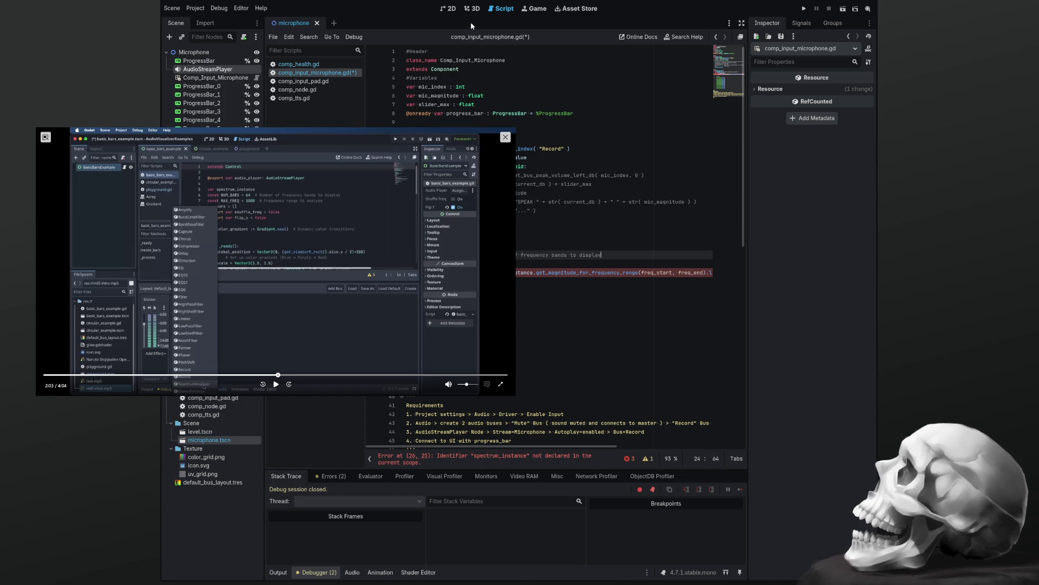
left_click(451, 9)
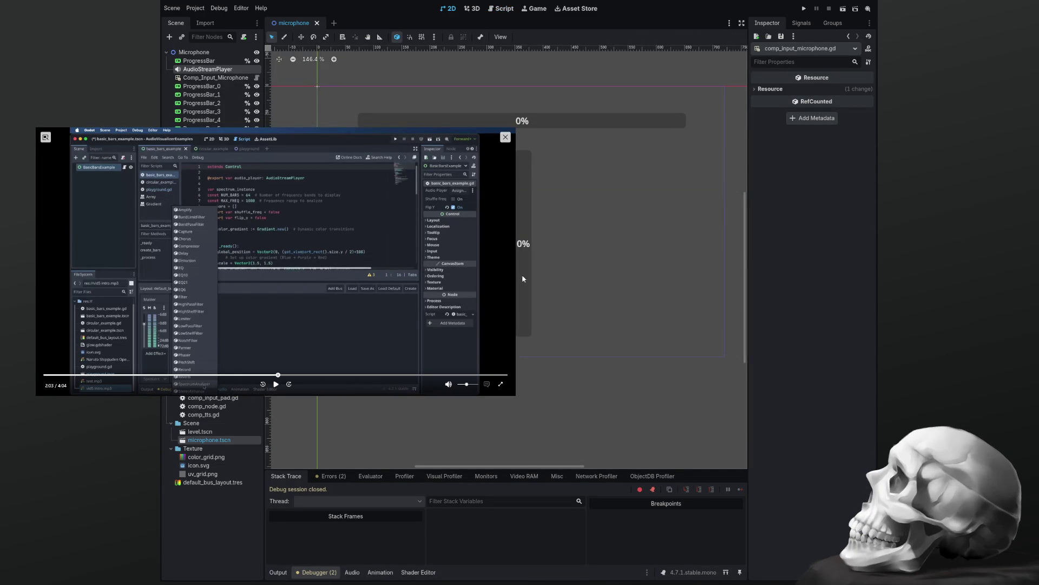
Go back to comp_input_microphone.gd, search for 'magnitude', and collapse the Debugger panel.
left_click(502, 8)
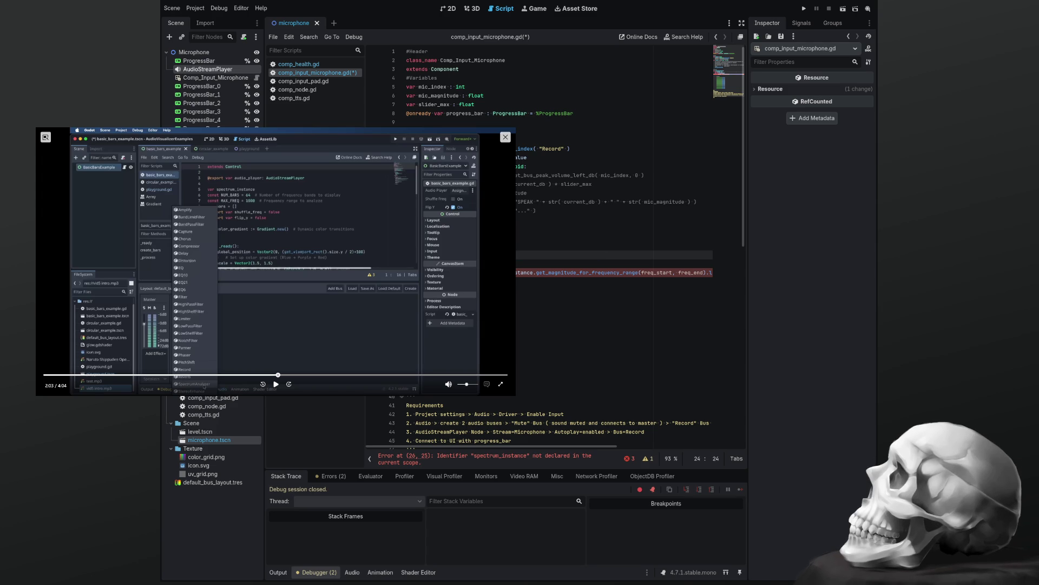
key("ctrl+f")
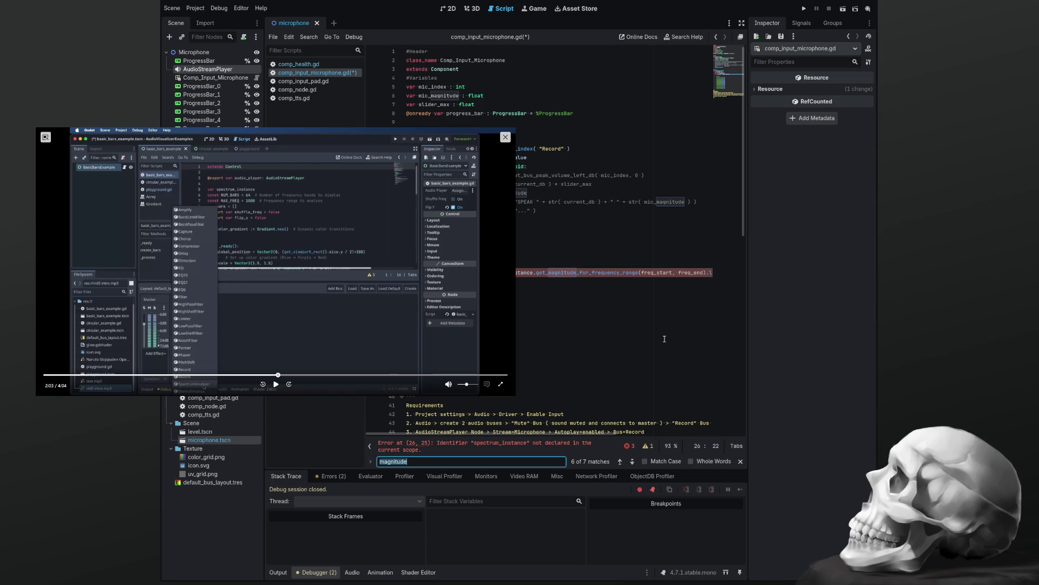
left_click(311, 572)
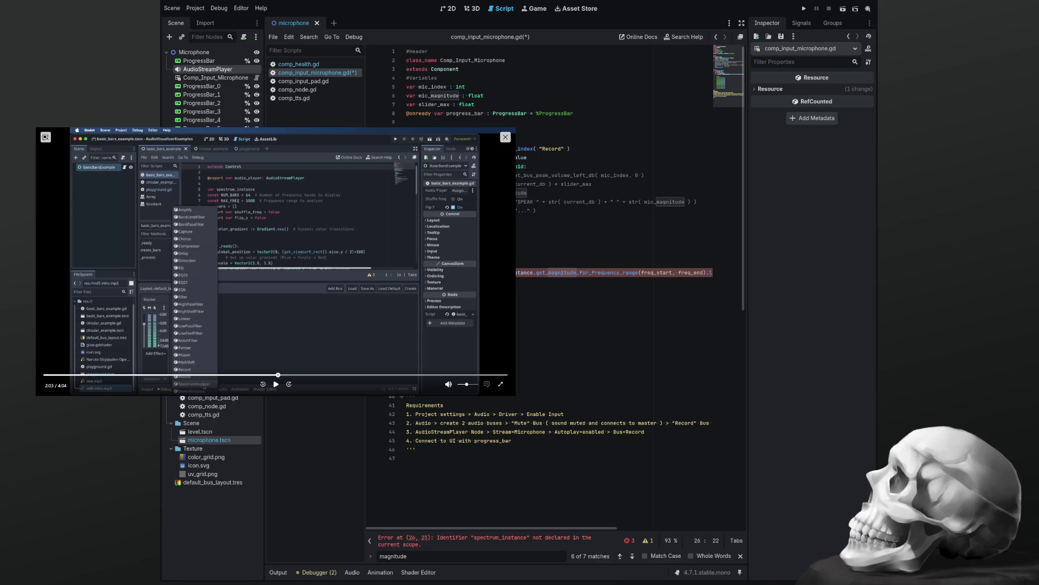
Insert freq_start and freq_end lines using MAX_FREQ / NUM_BARS above the magnitude lookup, fixing line 26's indent.
double_click(524, 272)
left_click(525, 264)
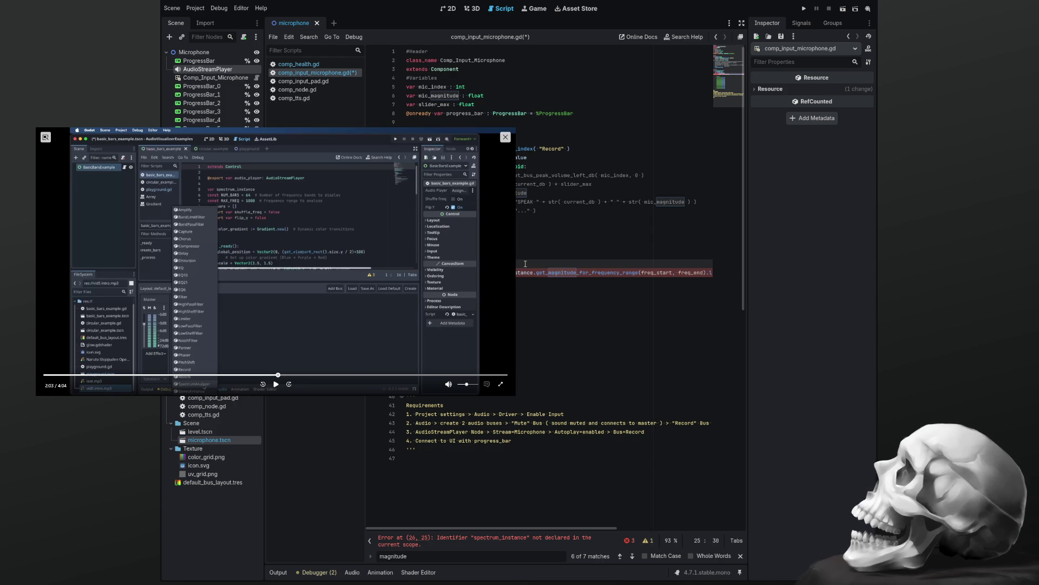
key("ctrl+v")
key("Up")
key("shift+Tab")
key("shift+Tab")
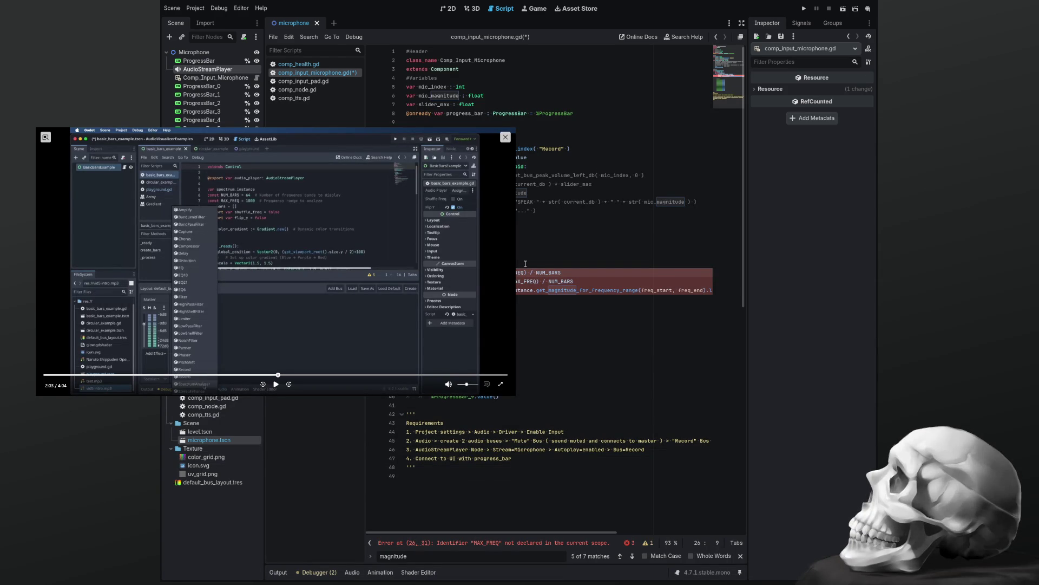
key("Up")
key("Up")
key("Up")
key("Return")
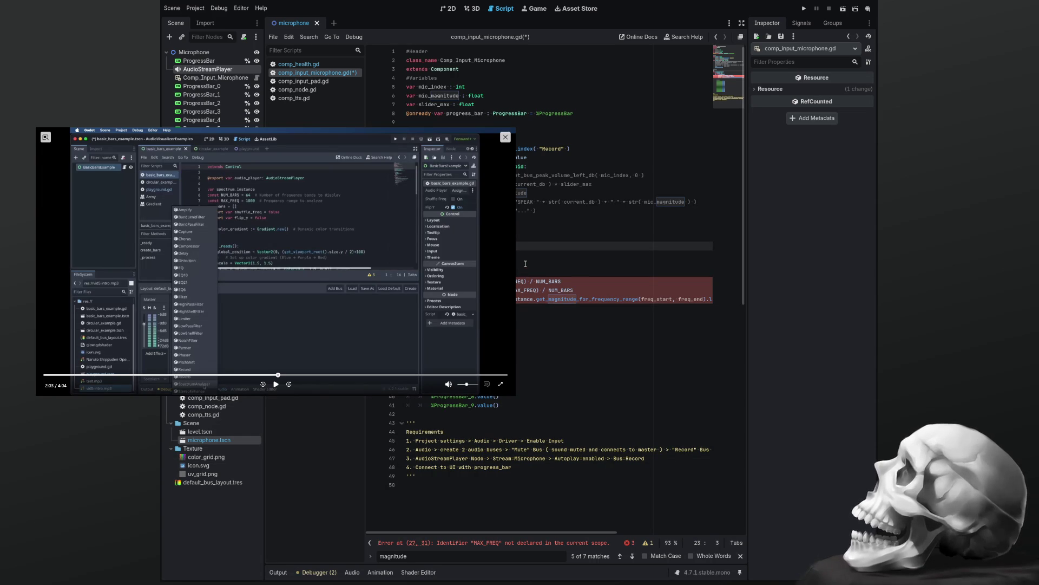
type("M_BBS")
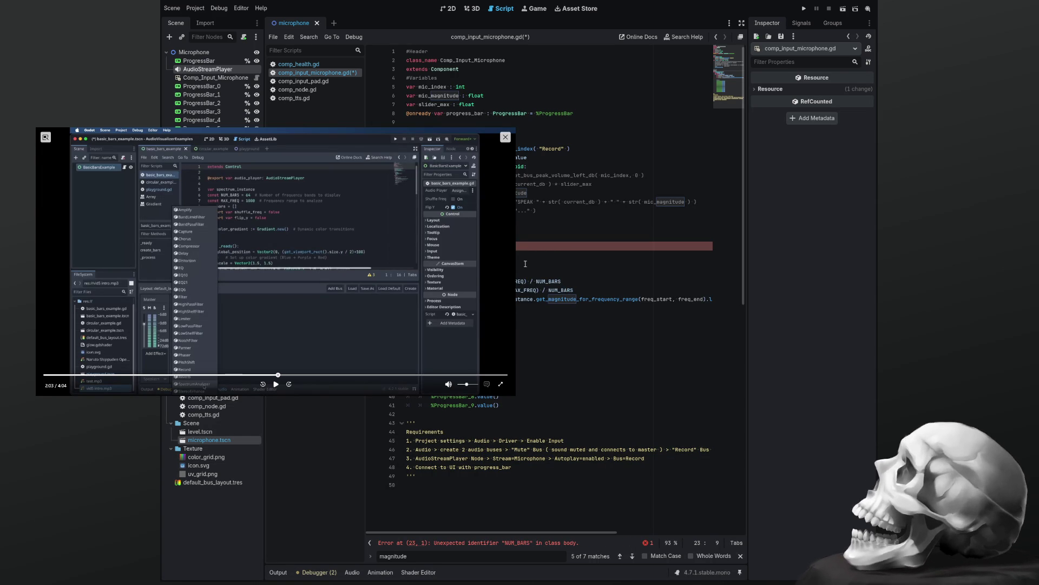
type(" = ")
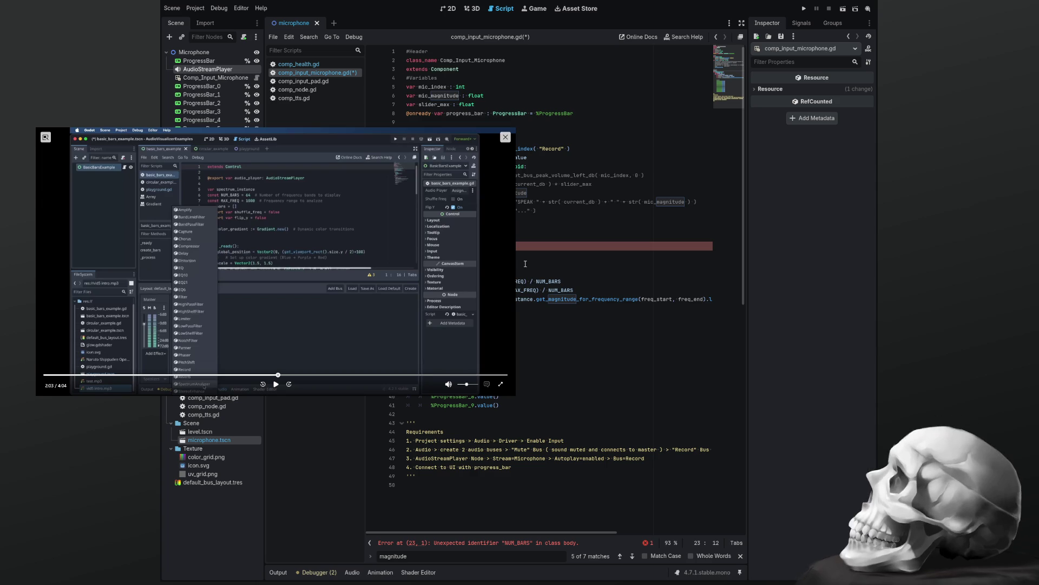
type("6")
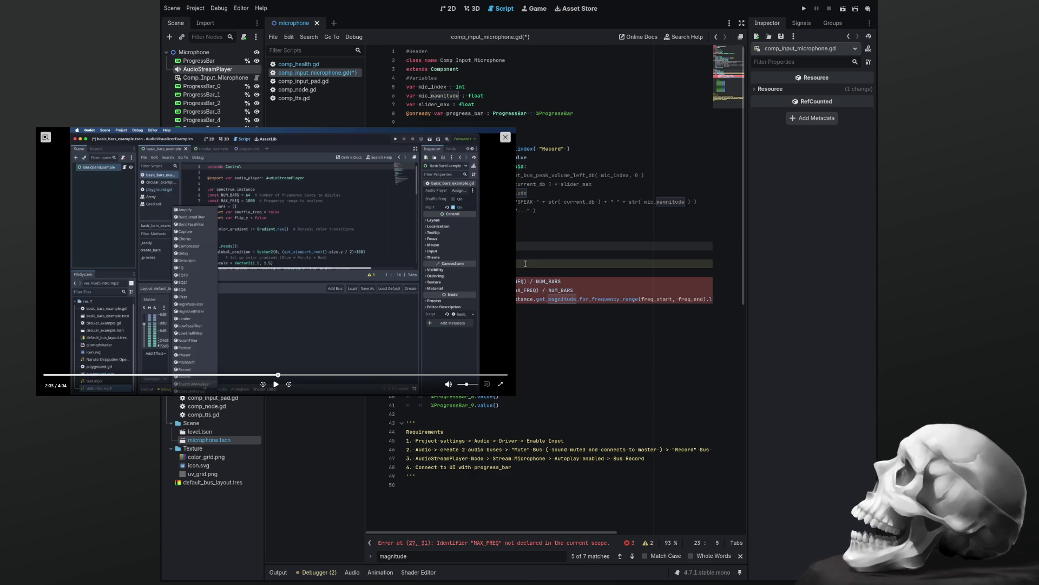
key("Down")
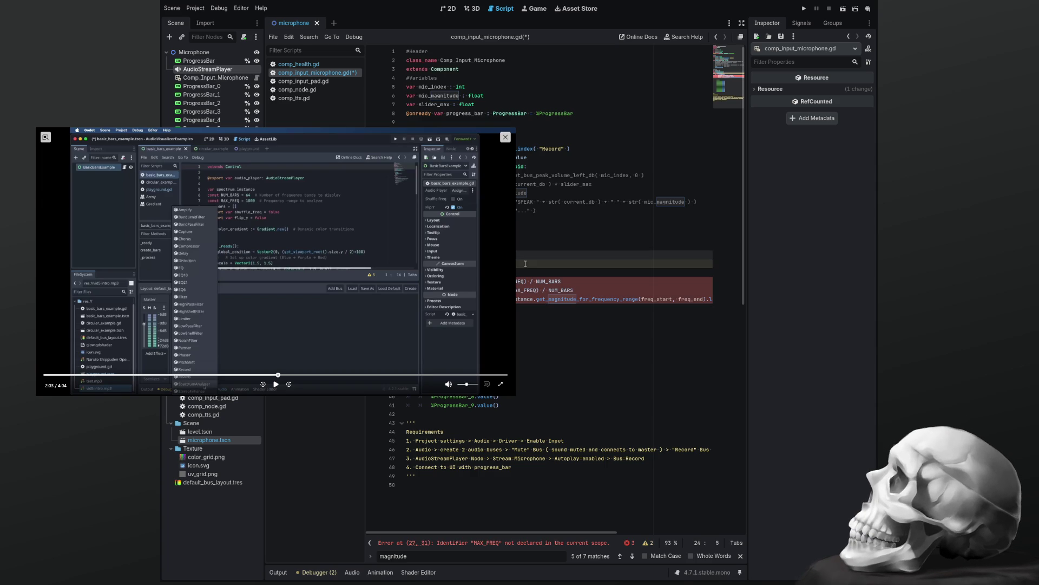
key("Down")
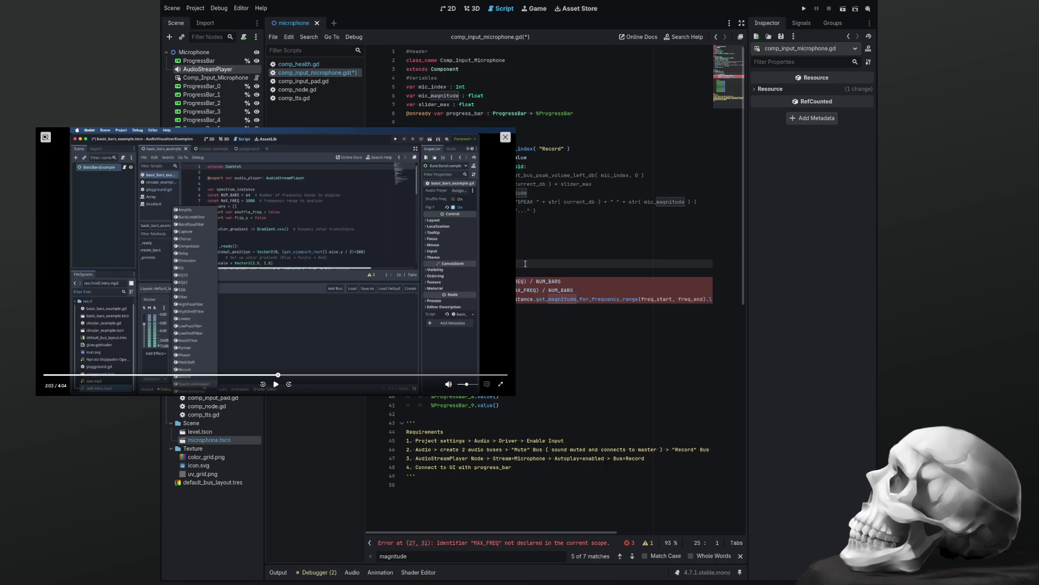
key("BackSpace")
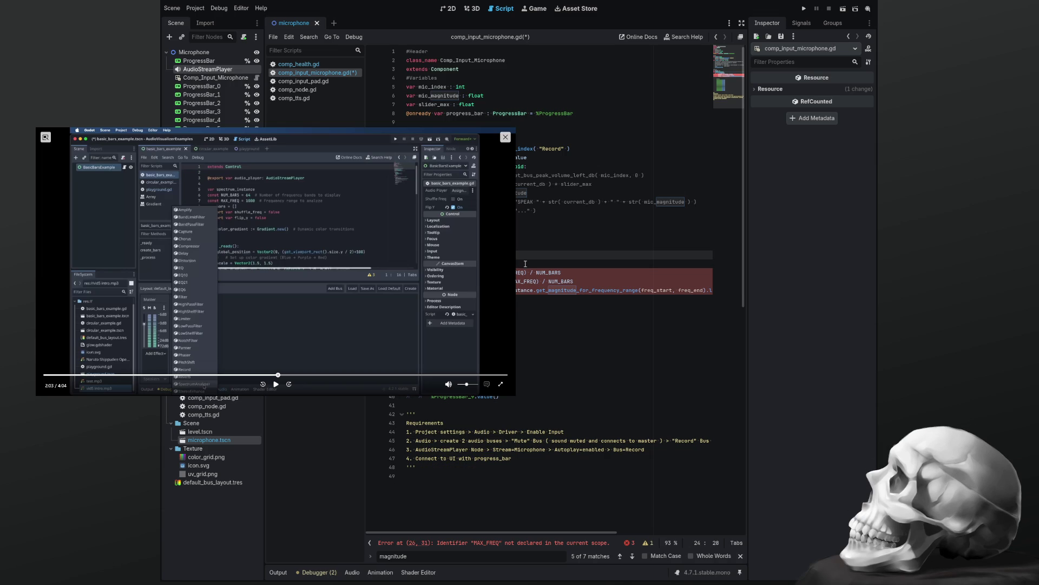
key("Up")
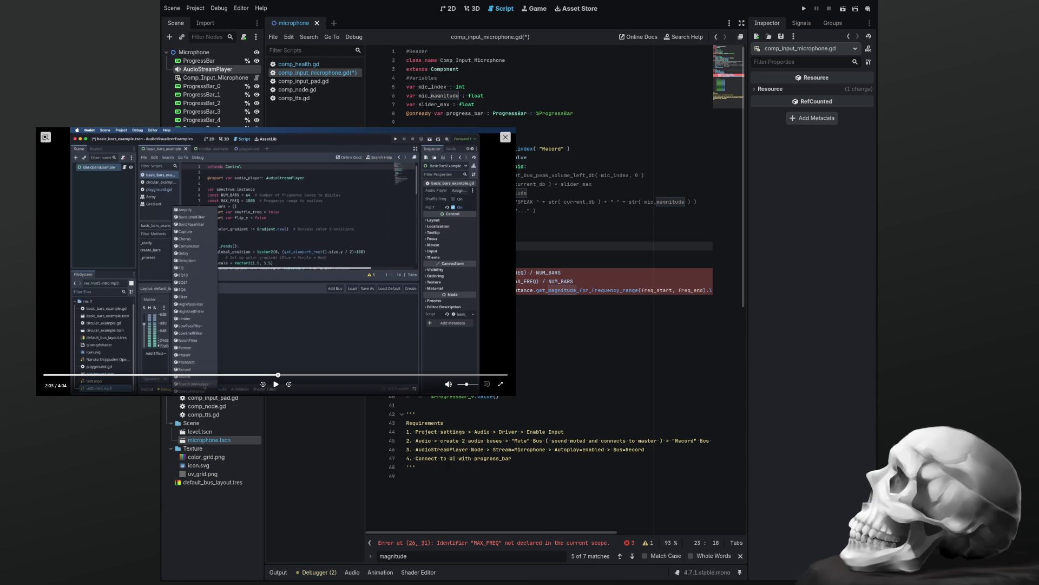
Add the MAX_FREQ declaration after line 23 and trim its trailing comment.
key("Return")
key("ctrl+v")
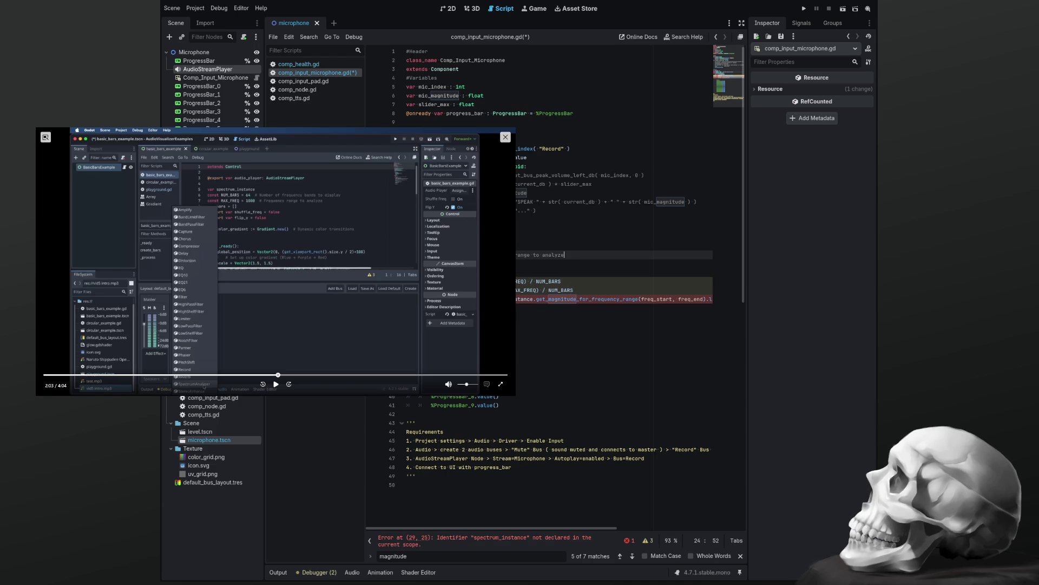
key("shift+Left")
key("shift+Left")
key("shift+Left")
key("shift+Left")
key("shift+Left")
key("shift+Left")
key("BackSpace")
Start a var array declaration on a new line 25.
key("Return")
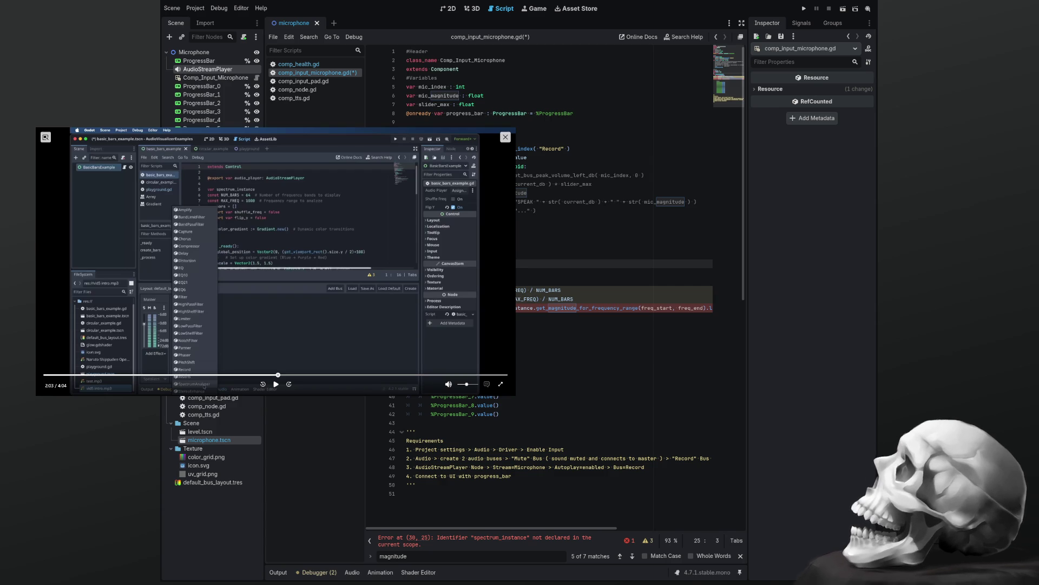
type("n")
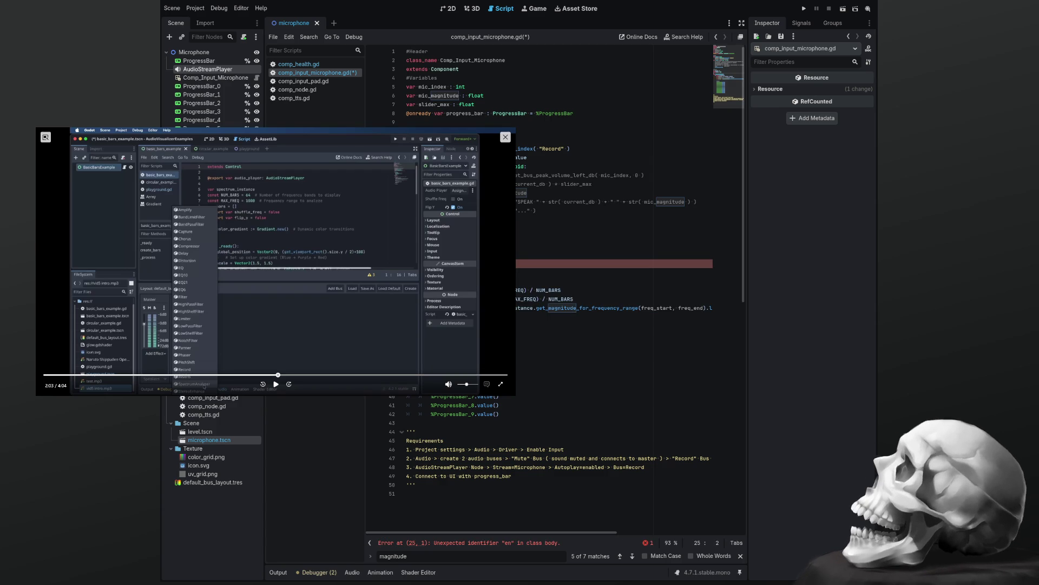
type("me")
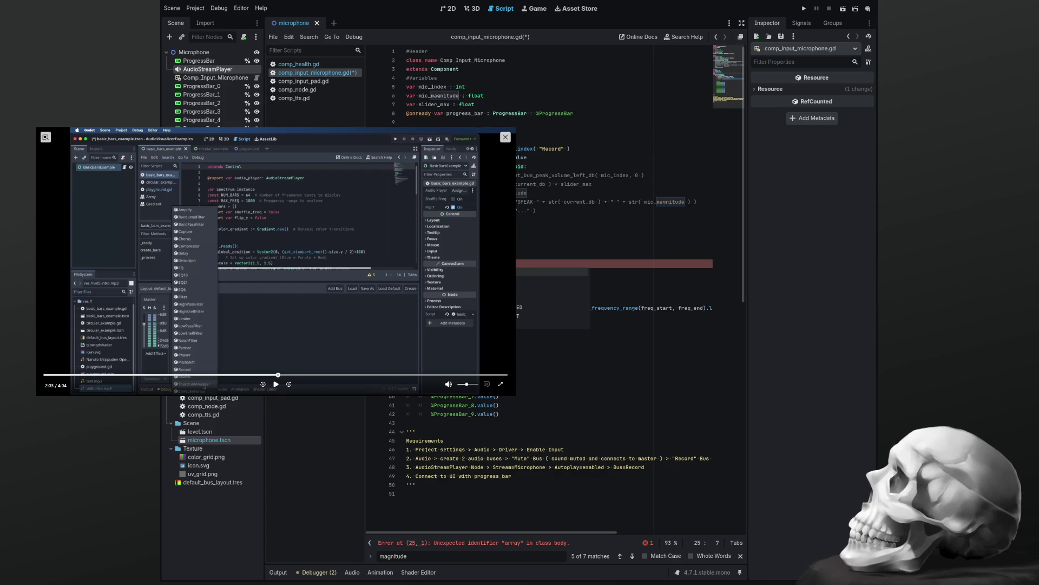
key("BackSpace")
key("BackSpace")
key("BackSpace")
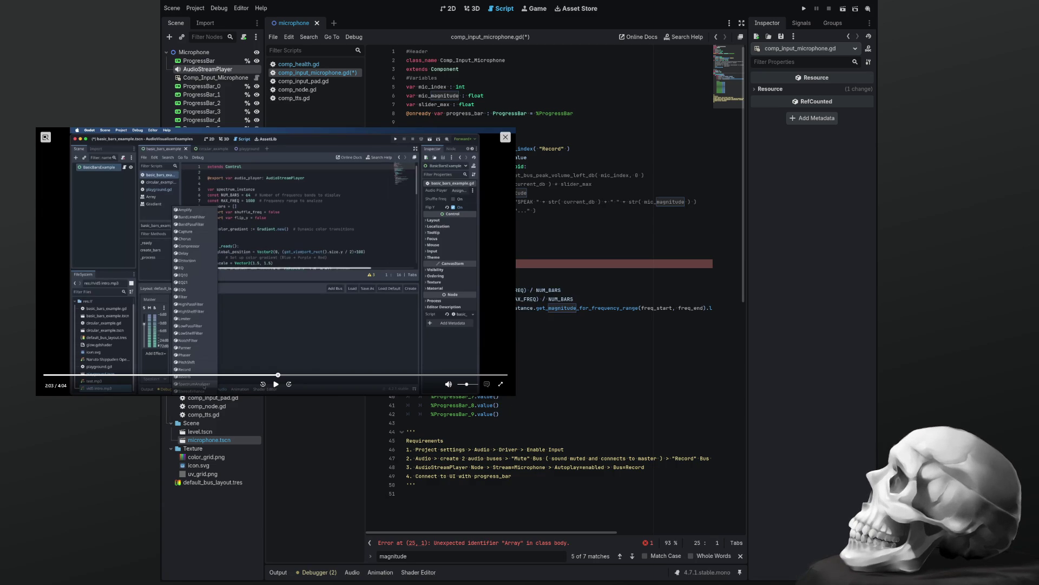
type("ar")
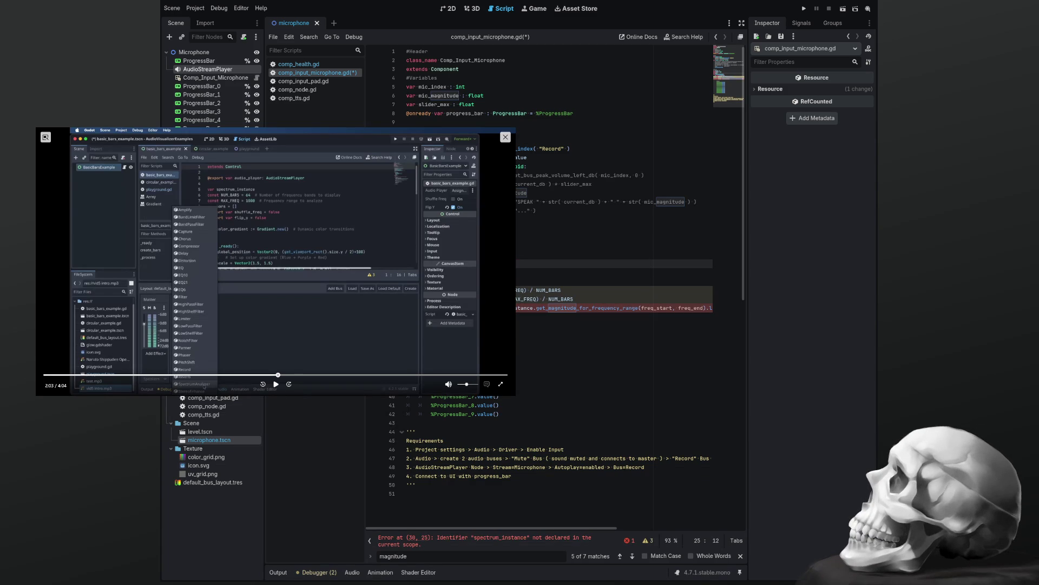
key("BackSpace")
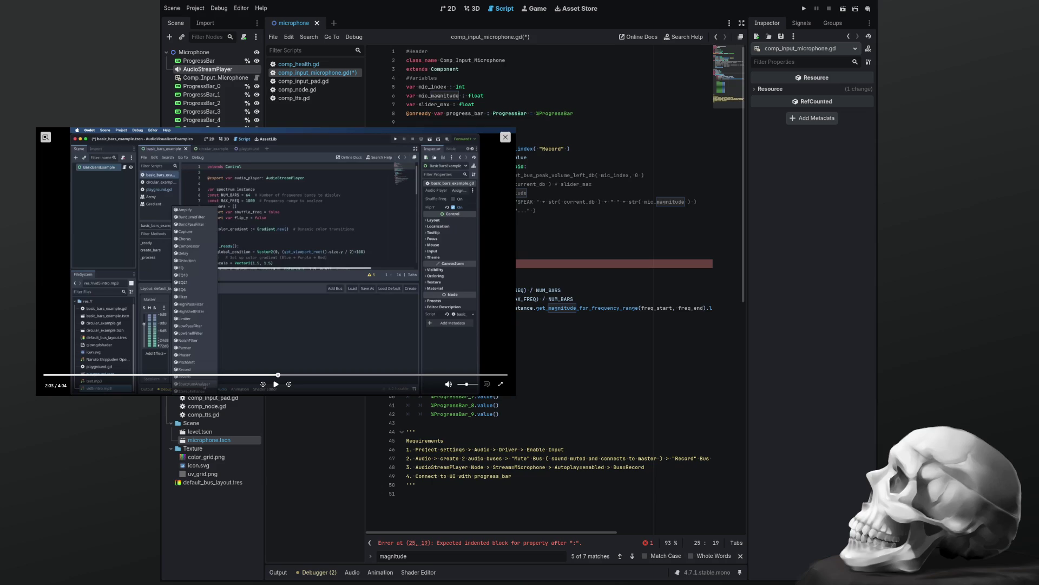
type("= ")
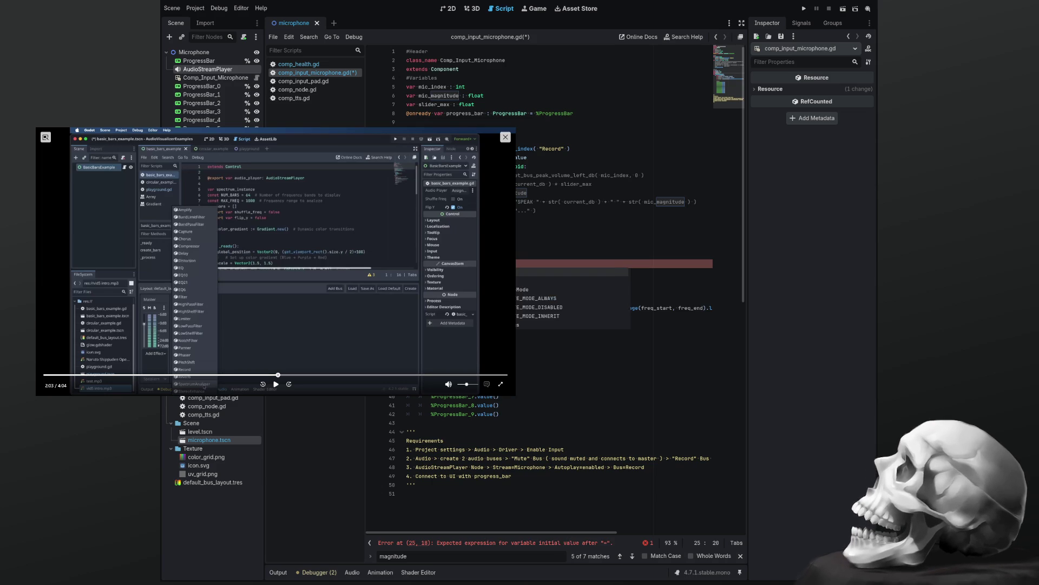
type("0.")
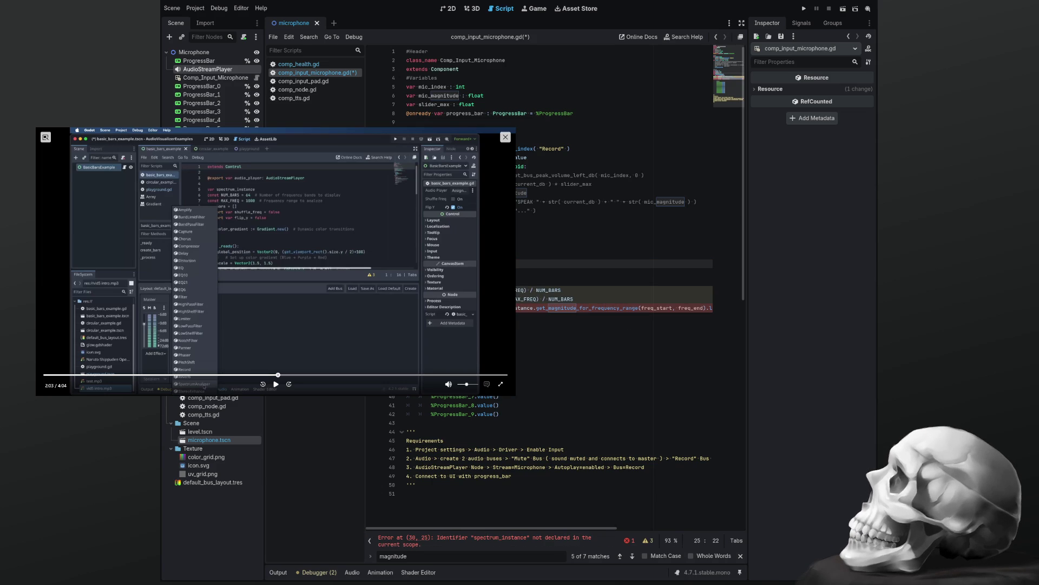
Append %ProgressBar_0 to the array declaration and begin a new line.
left_click(503, 335)
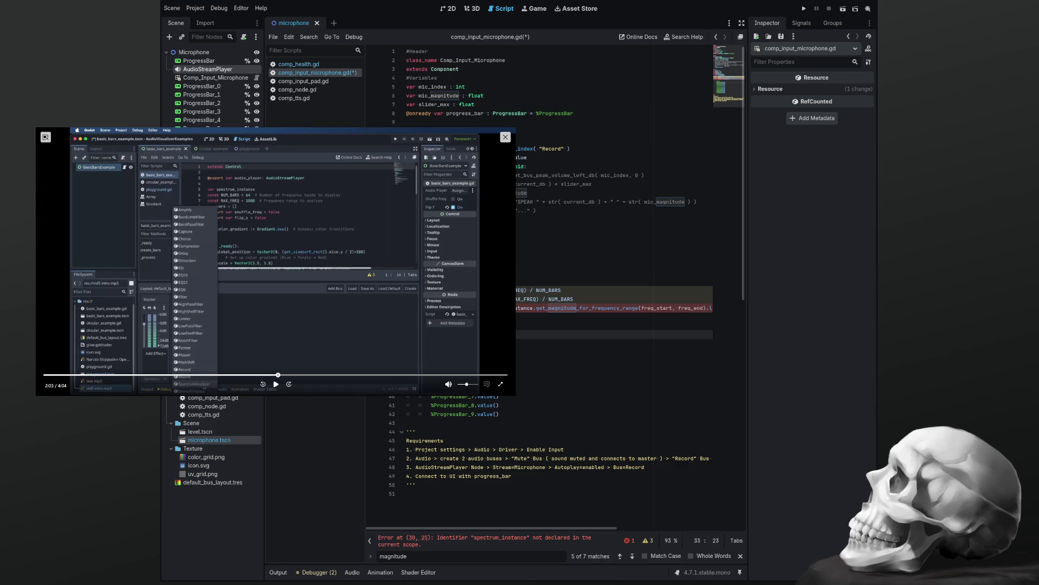
key("Up")
key("Up")
key("Up")
key("Up")
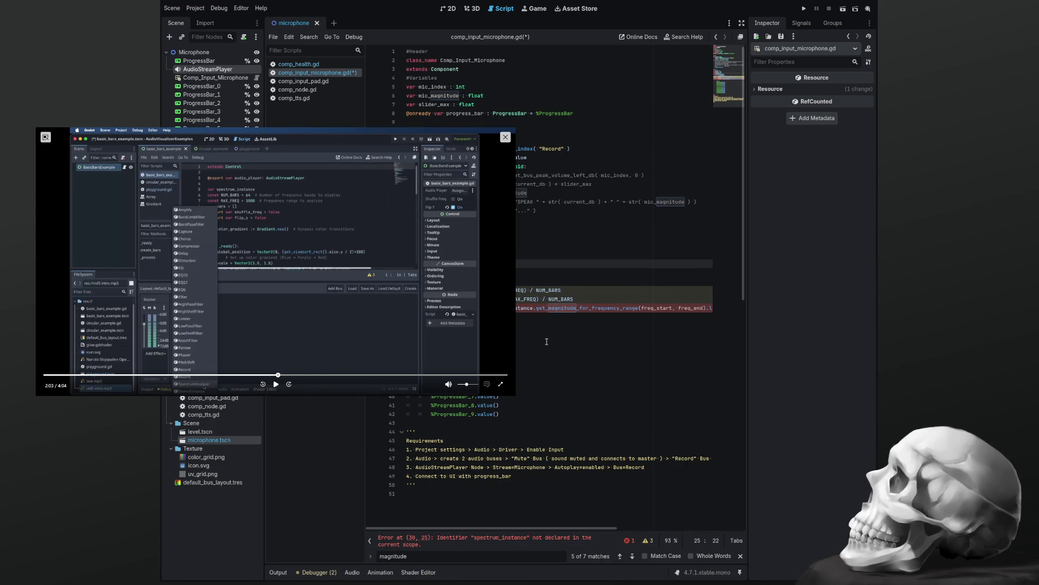
key("End")
type("%ProgressBar_0")
key("Return")
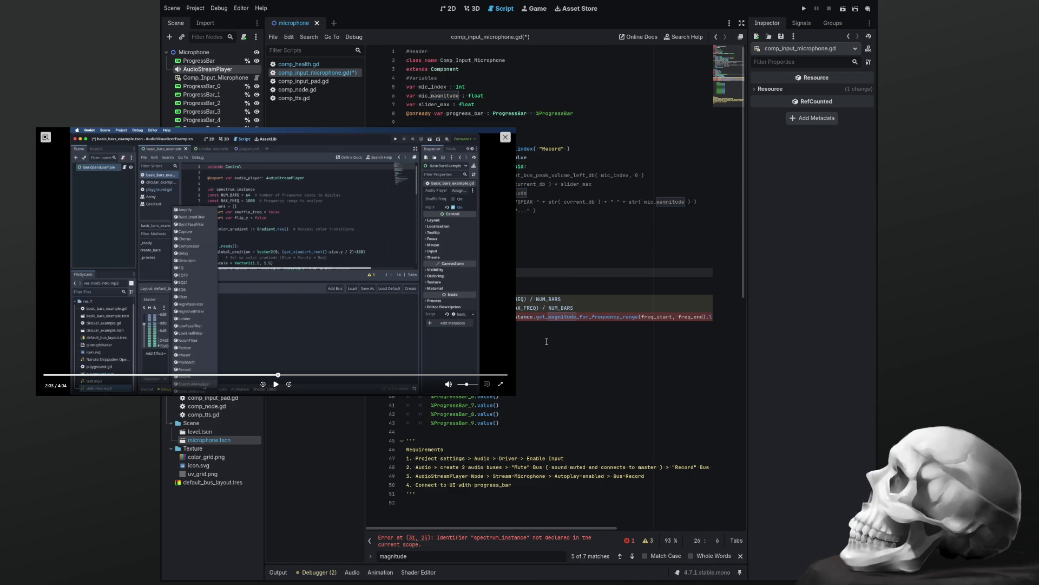
Add the remaining %ProgressBar entries to the array on indented lines.
key("Tab")
key("Return")
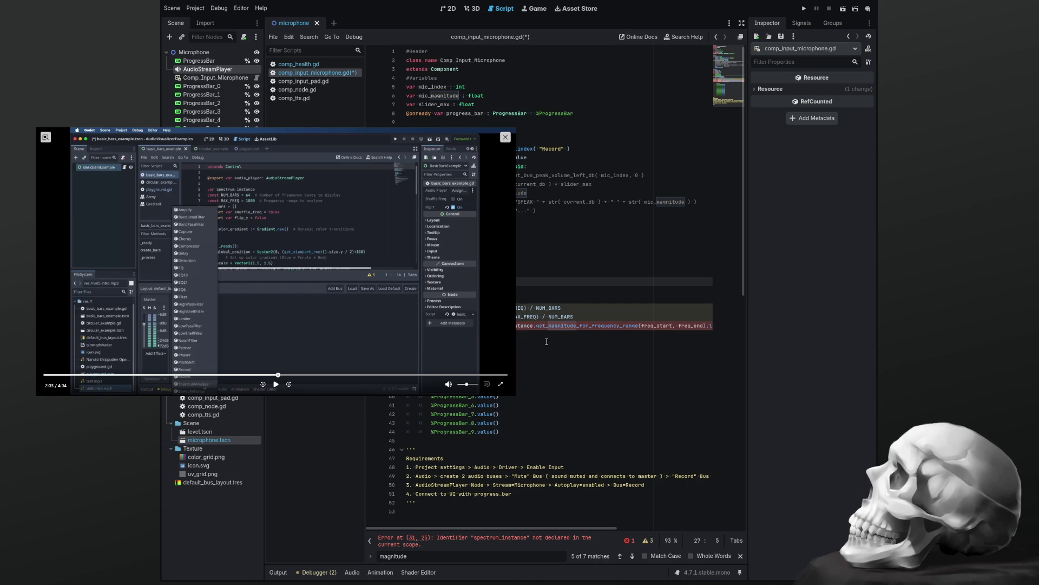
key("ctrl+shift+Return")
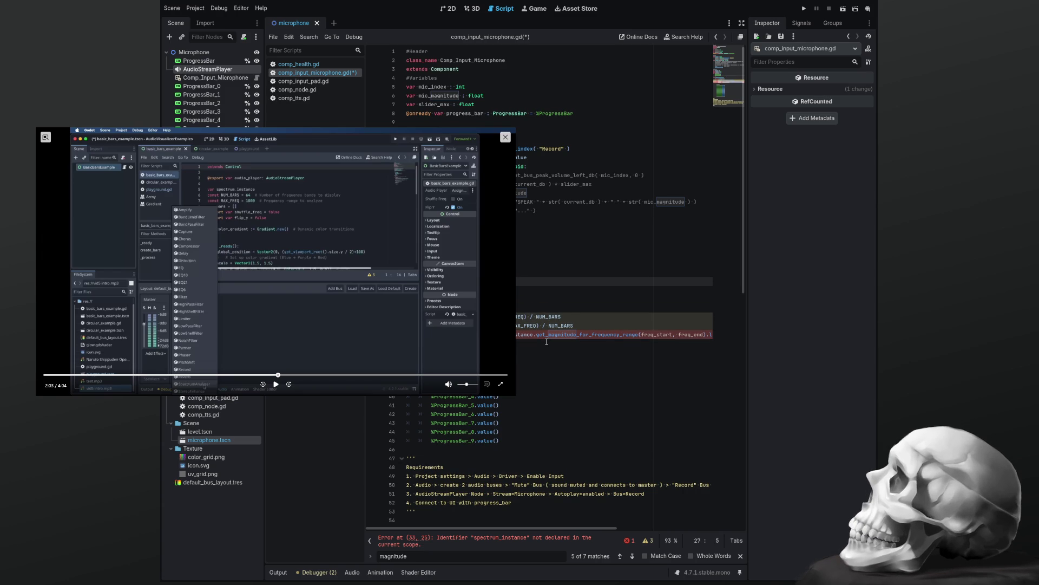
key("Return")
key("Return")
key("Return")
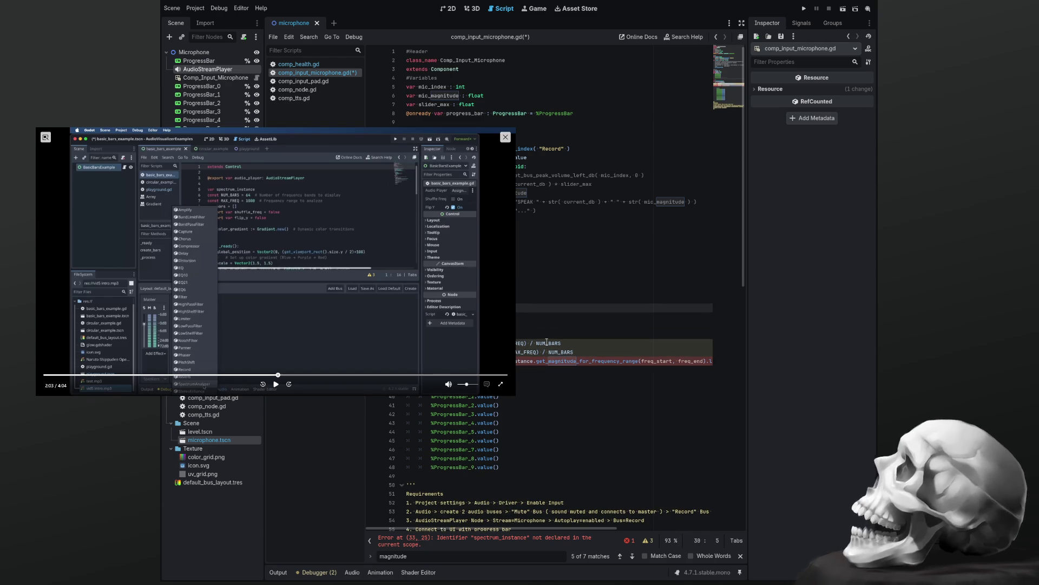
key("Return")
key("Return")
key("Return")
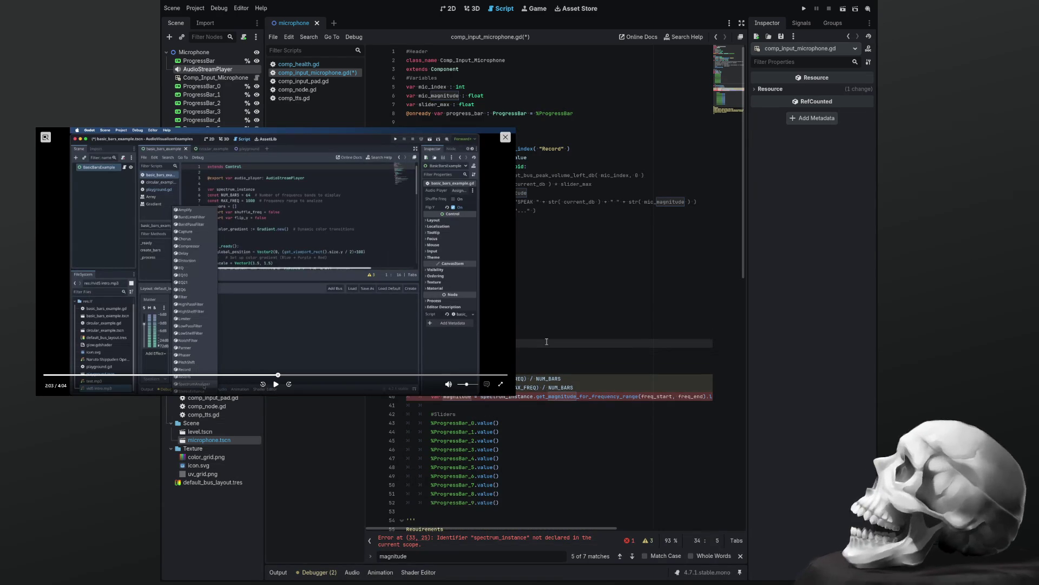
Delete the old #Sliders block of %ProgressBar_0–9 value() calls.
key("Down")
key("Down")
key("Down")
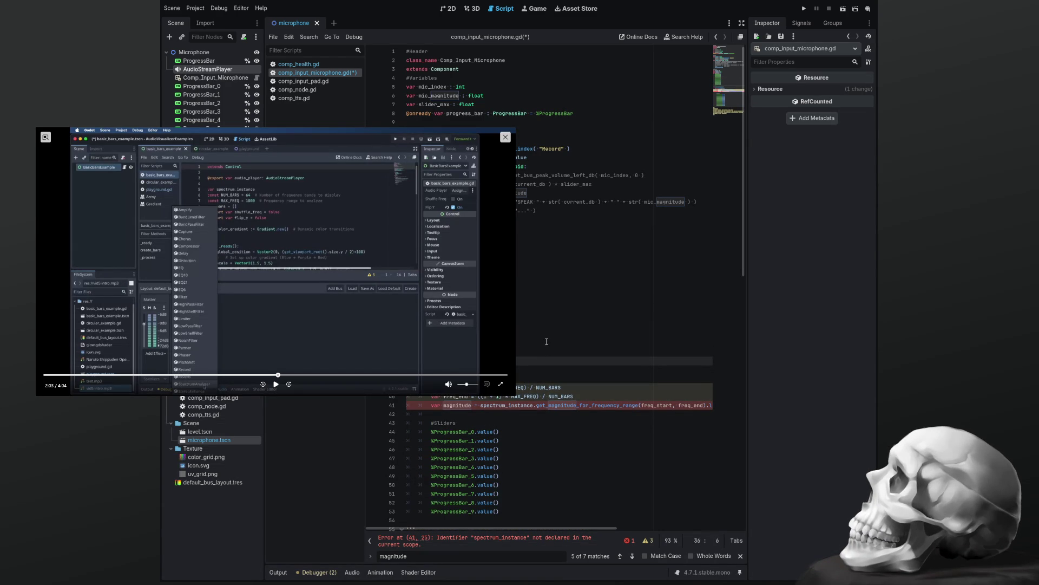
key("Up")
key("Up")
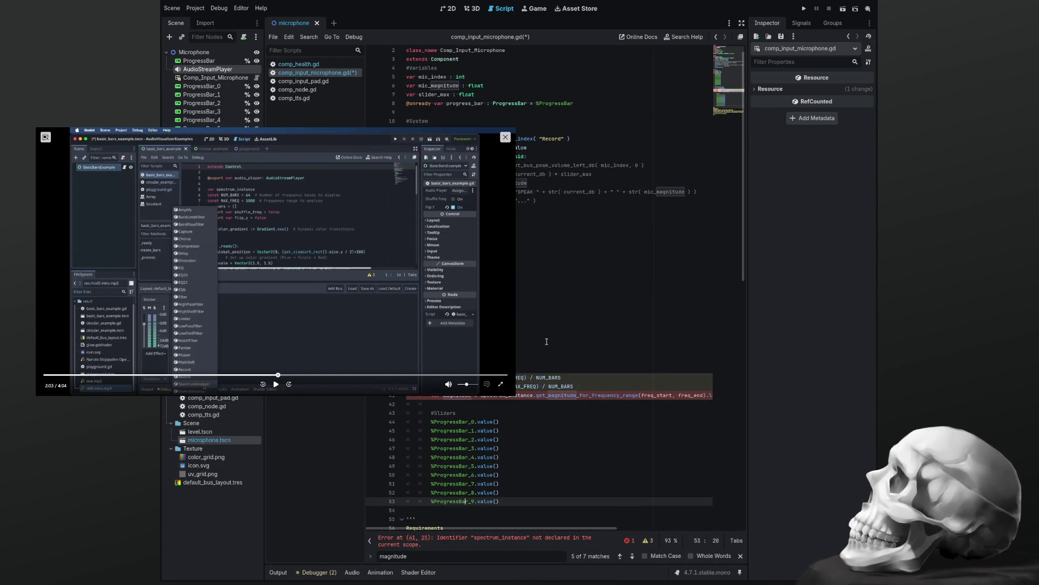
key("shift+Up")
key("shift+Up")
key("shift+Up")
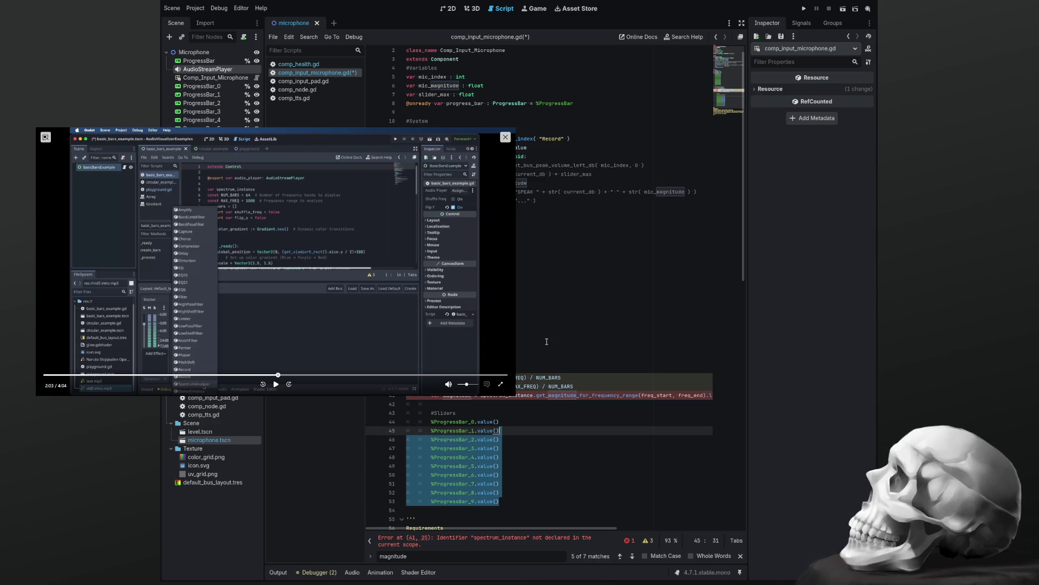
key("shift+Up")
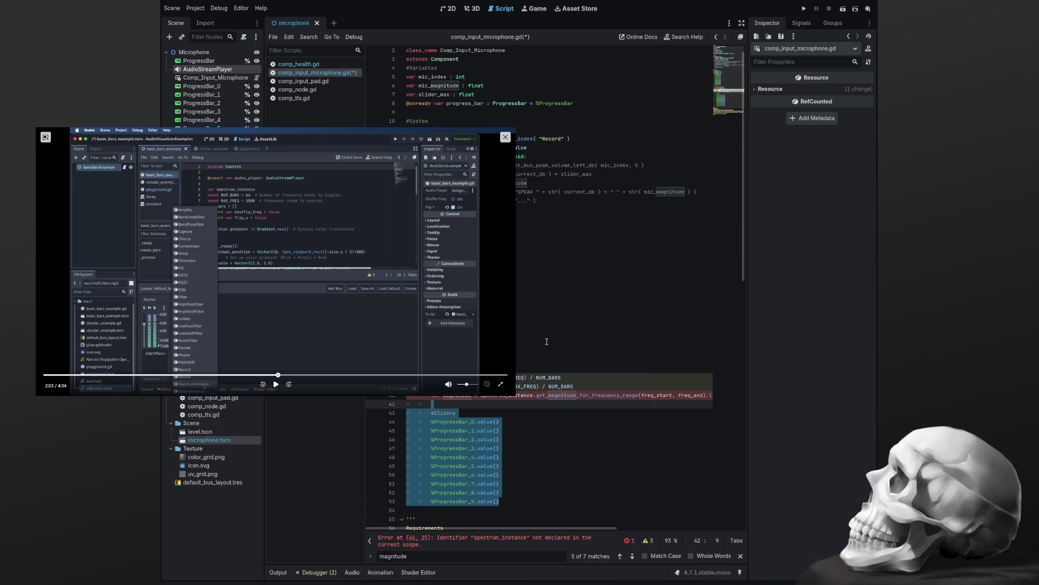
key("Delete")
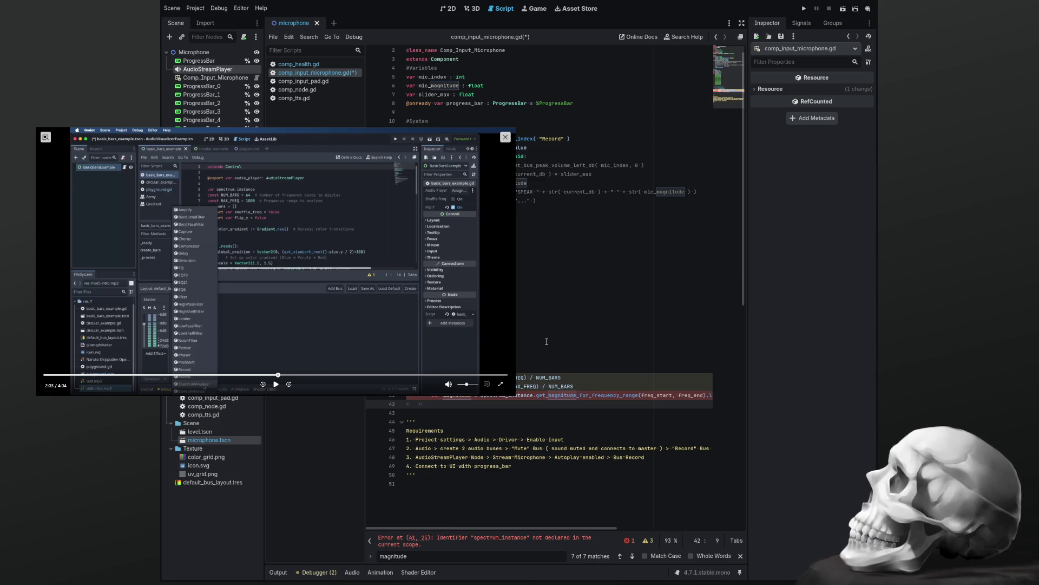
Write slider_list[i].value( magnitude ) in the loop and close the magnitude search bar.
type("slider_")
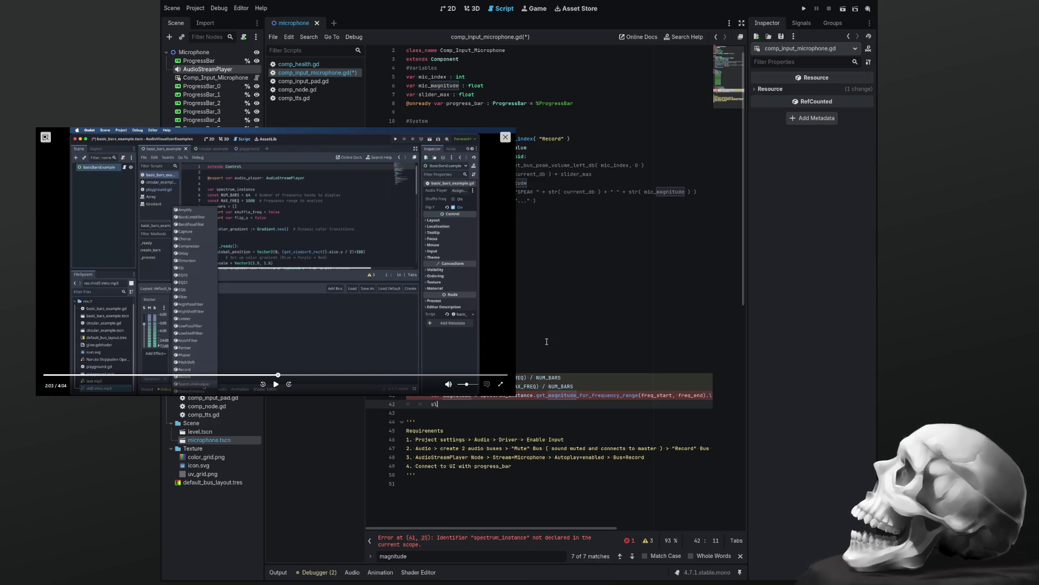
key("Return")
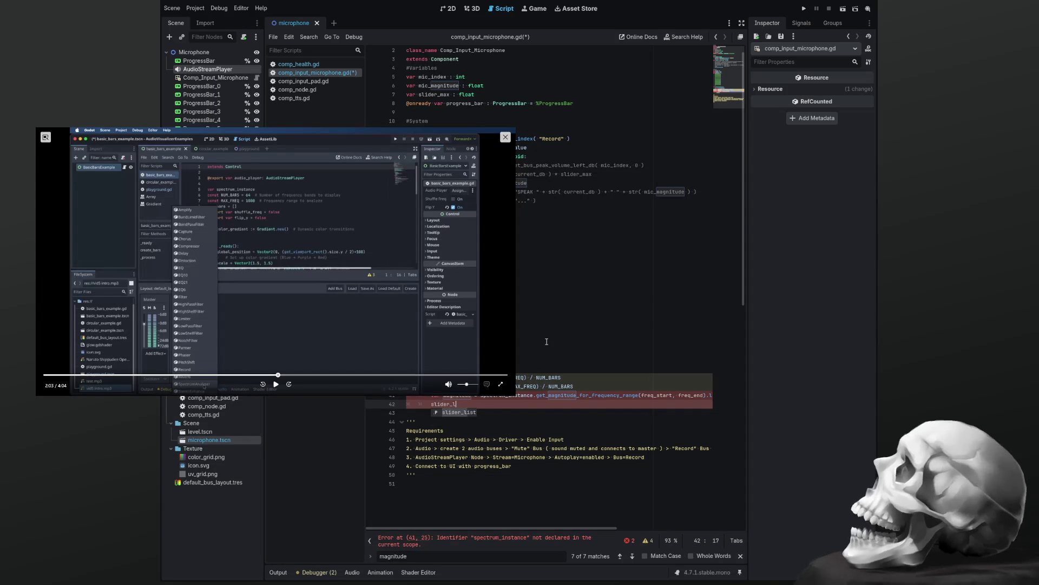
type("ist[i")
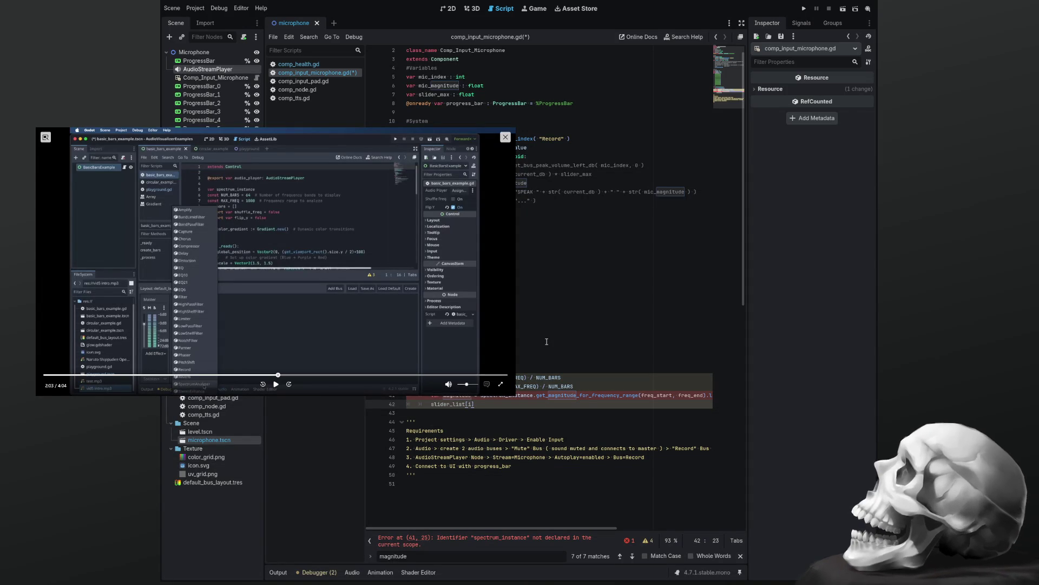
type(".value")
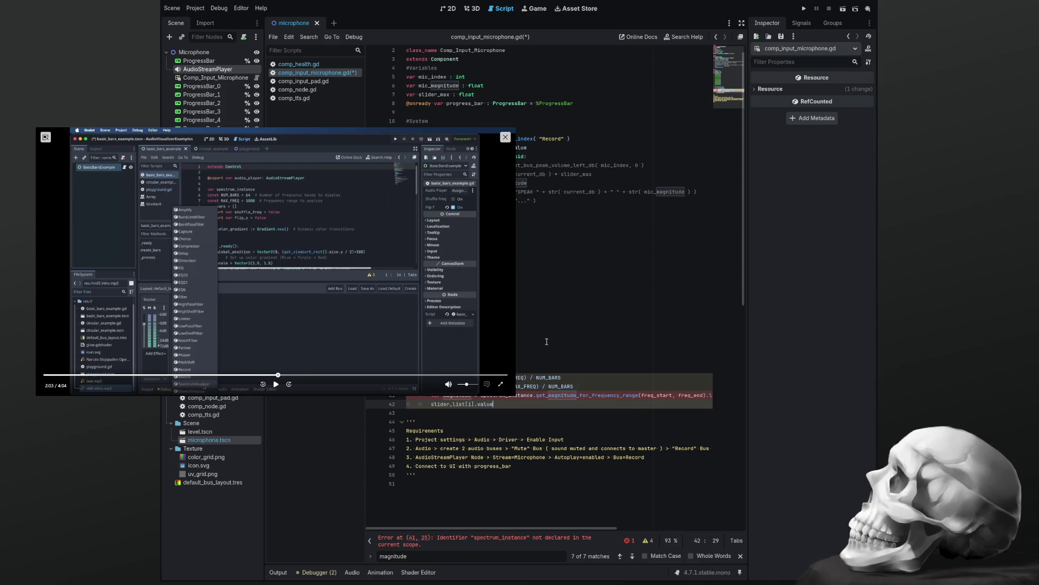
type("( magni")
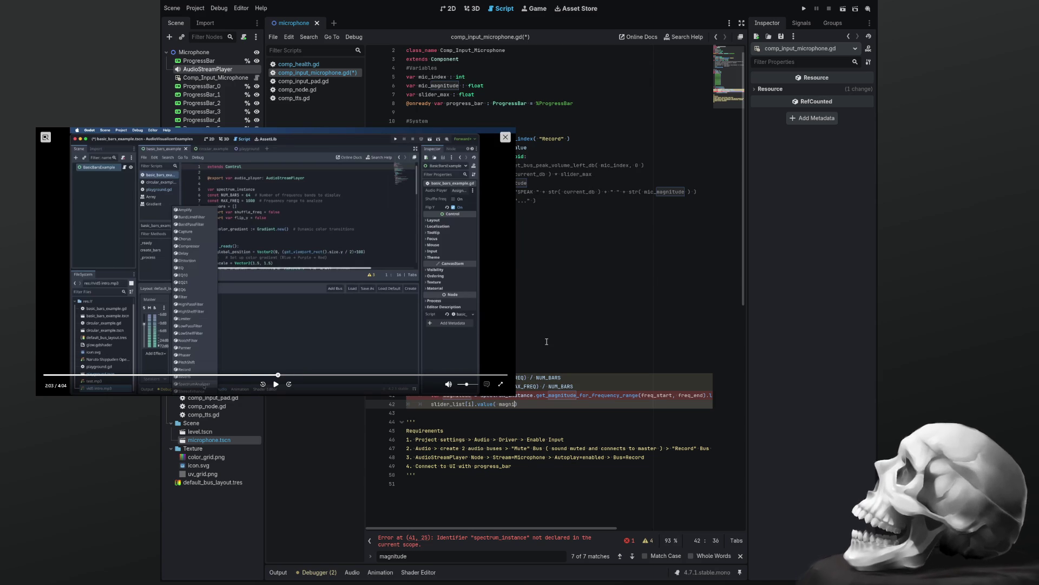
type("tude")
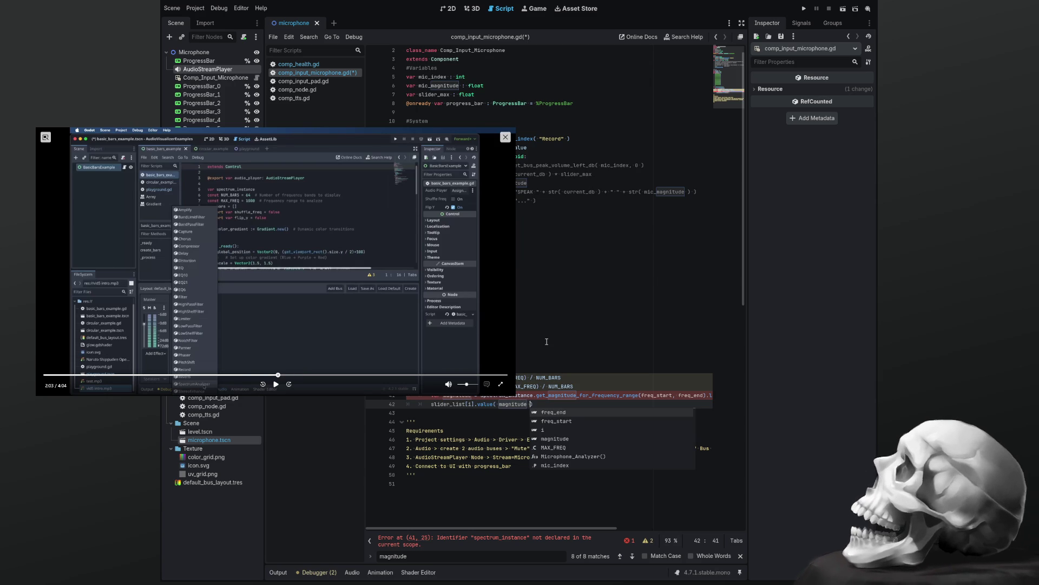
key("Escape")
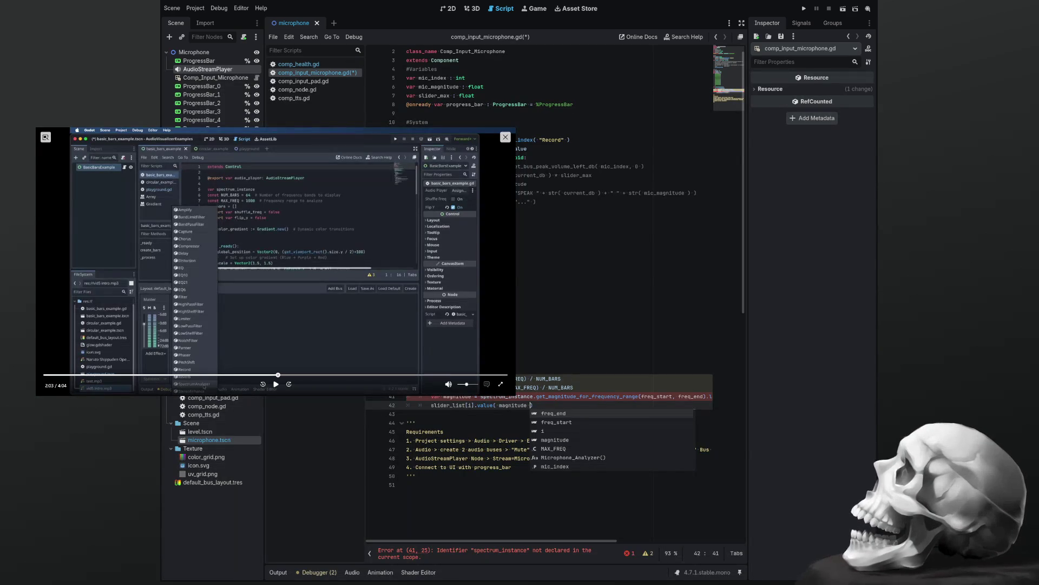
Step through the slider_list array entries to review them.
left_click(465, 273)
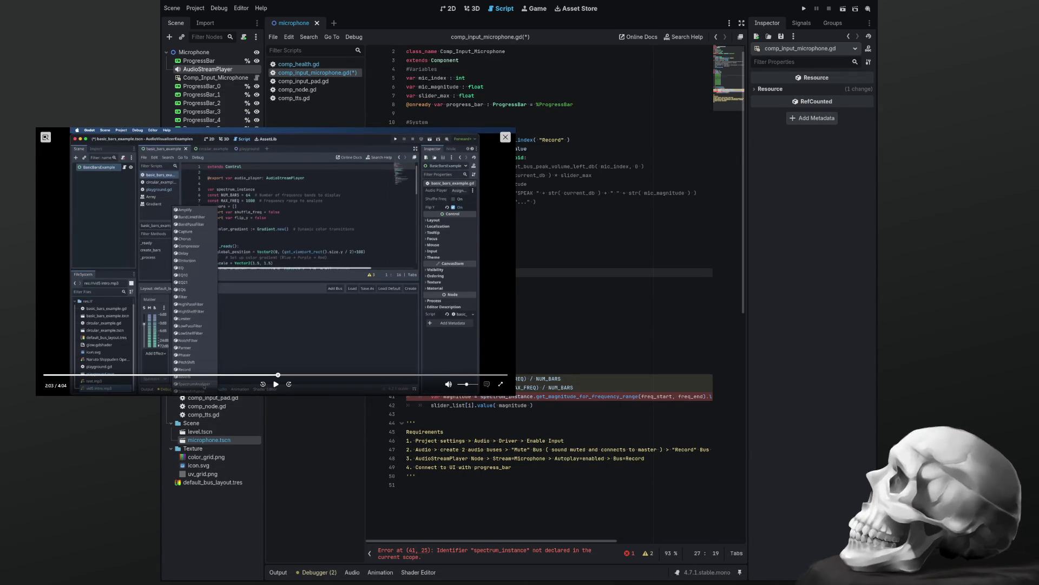
key("Down")
key("Down")
key("Down")
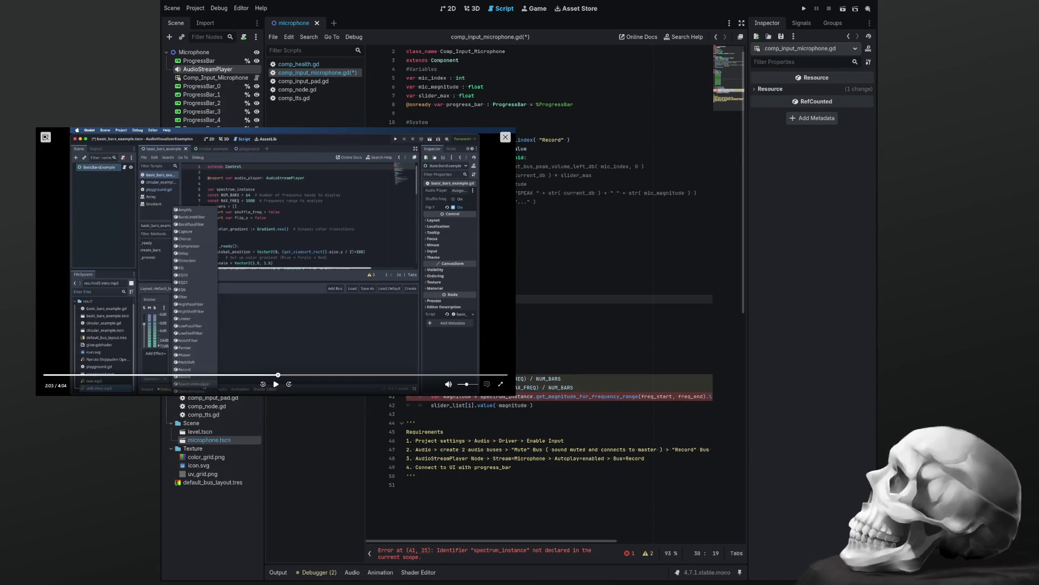
key("Down")
key("Down")
key("Down")
key("Down")
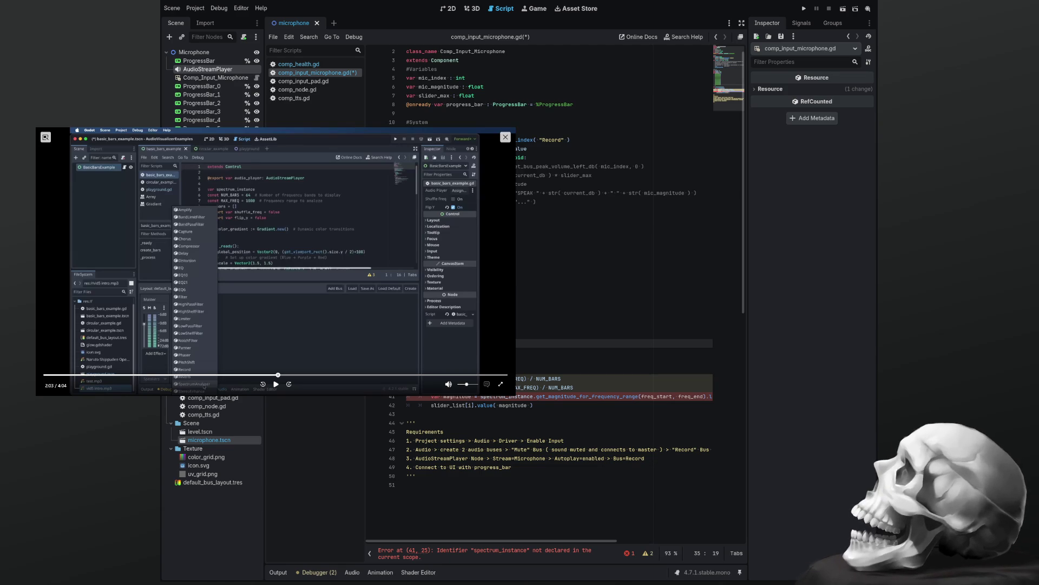
Insert ( i + 1 ) into the freq_end formula and space the get_magnitude_for_frequency_range arguments.
left_click(642, 396)
left_click(483, 387)
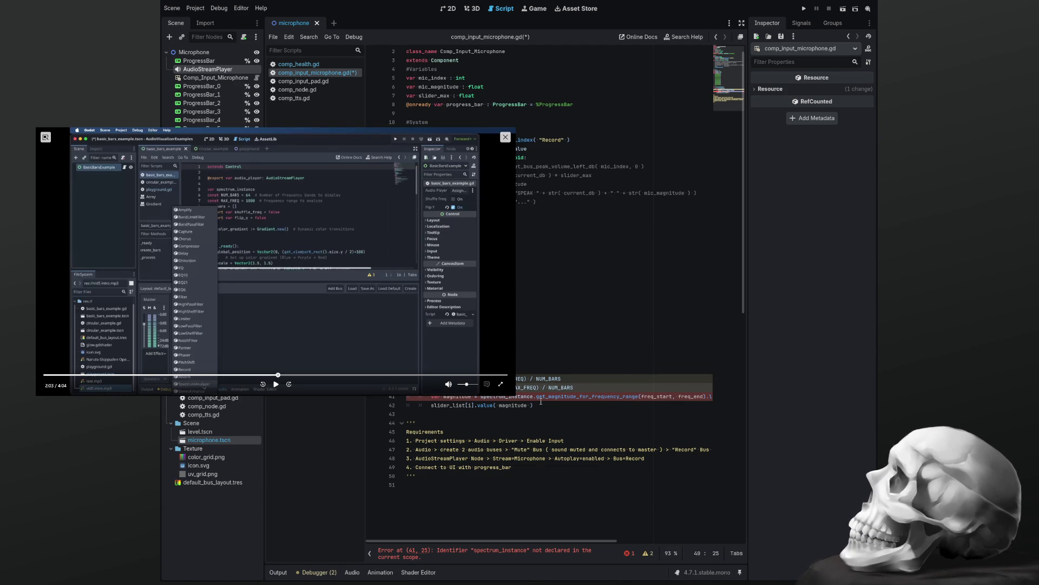
type("( i + 1 )")
key("Down")
key("Down")
key("Up")
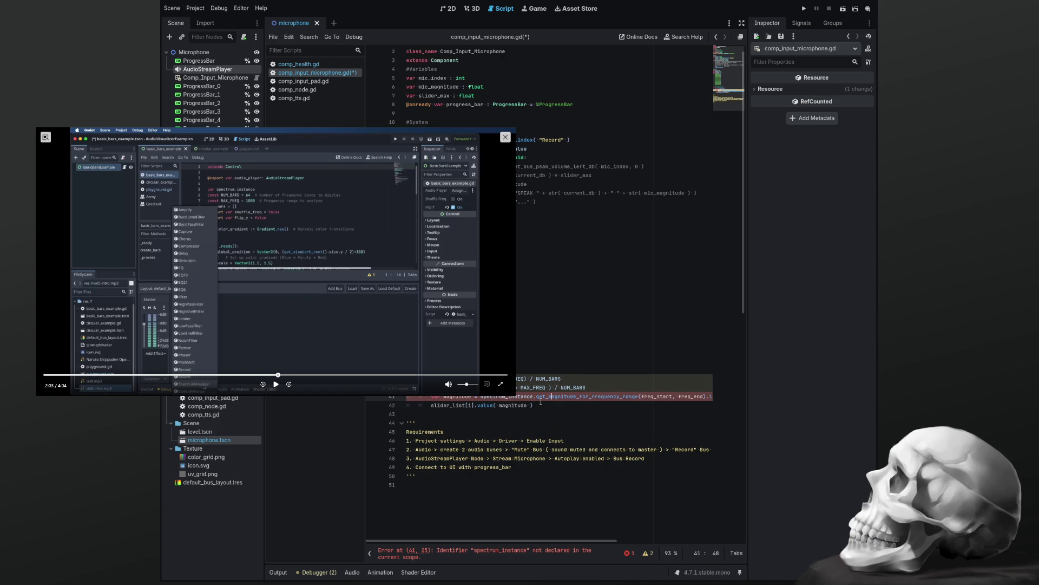
key("Right")
key("End")
key("Left")
key("Left")
key("Left")
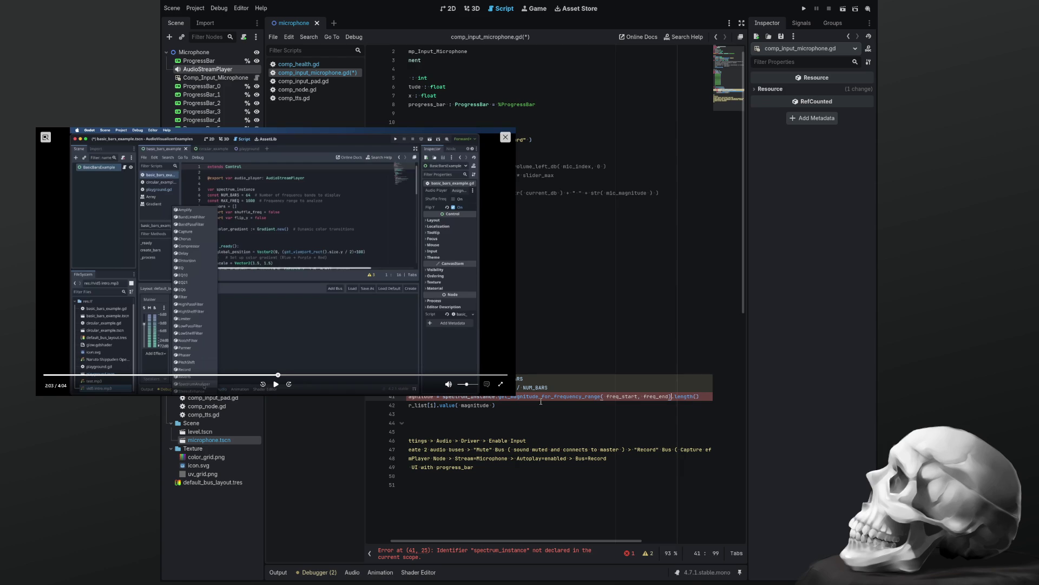
key("Home")
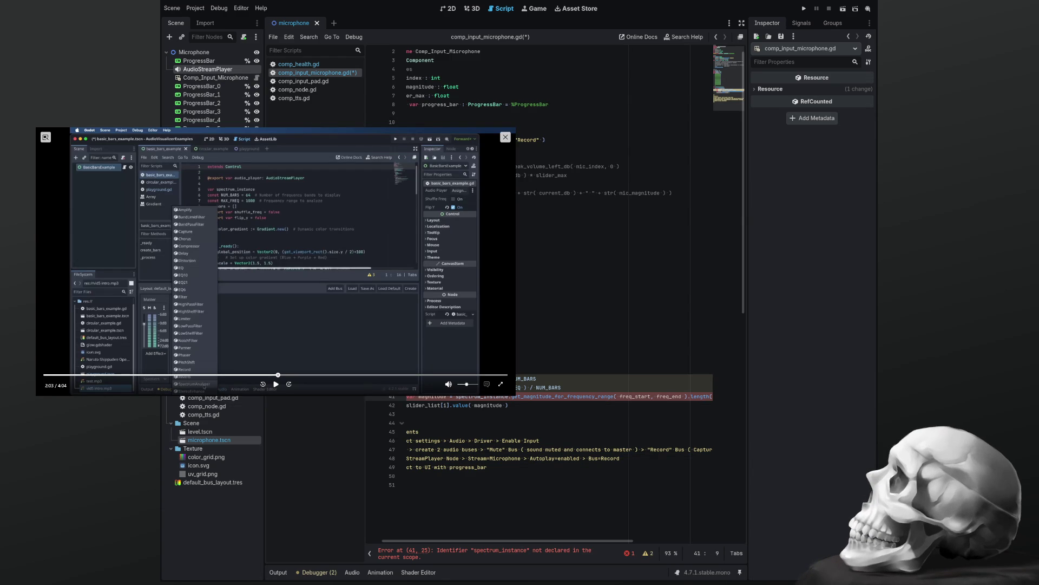
Declare 'var spectrum_instance' on a new line after the progress_bar declaration.
scroll(517, 112, "up", 1)
left_click(571, 113)
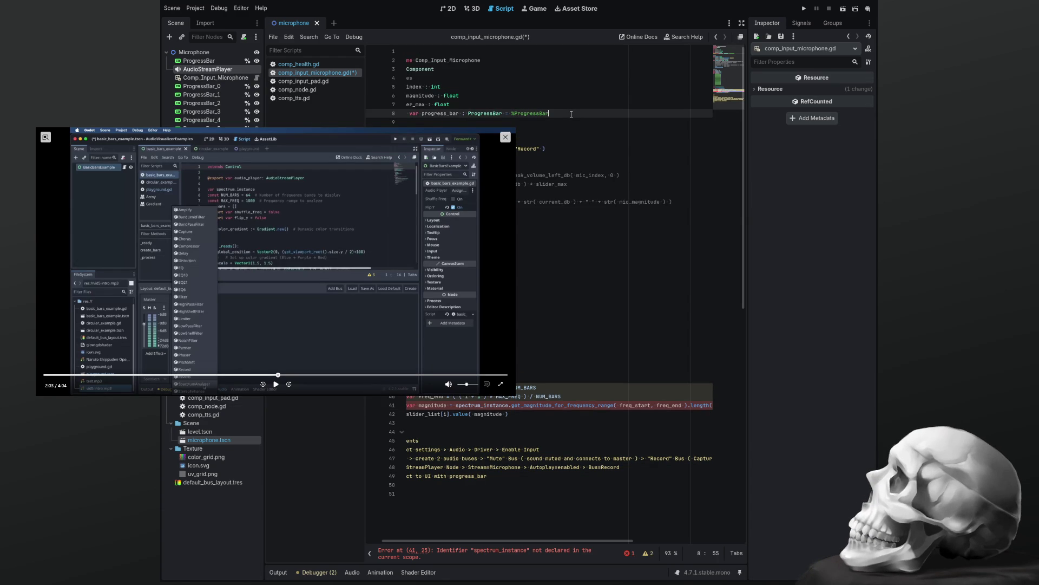
key("Return")
type("var spectrum_instance")
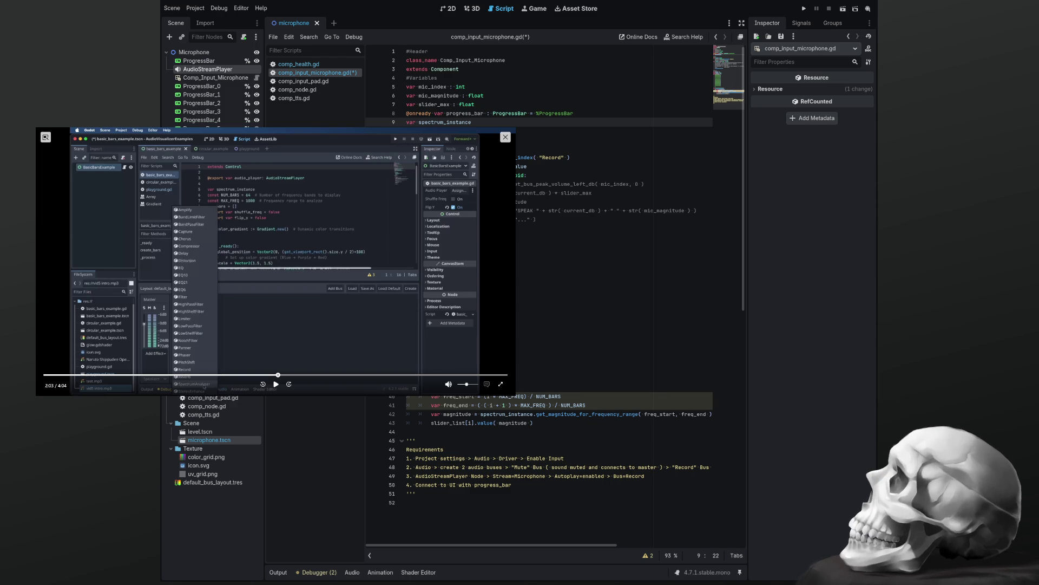
Paste 'spectrum_instance = AudioServer.get_bus_effect_instance(1, 0)' into _ready and save the script.
left_click(561, 163)
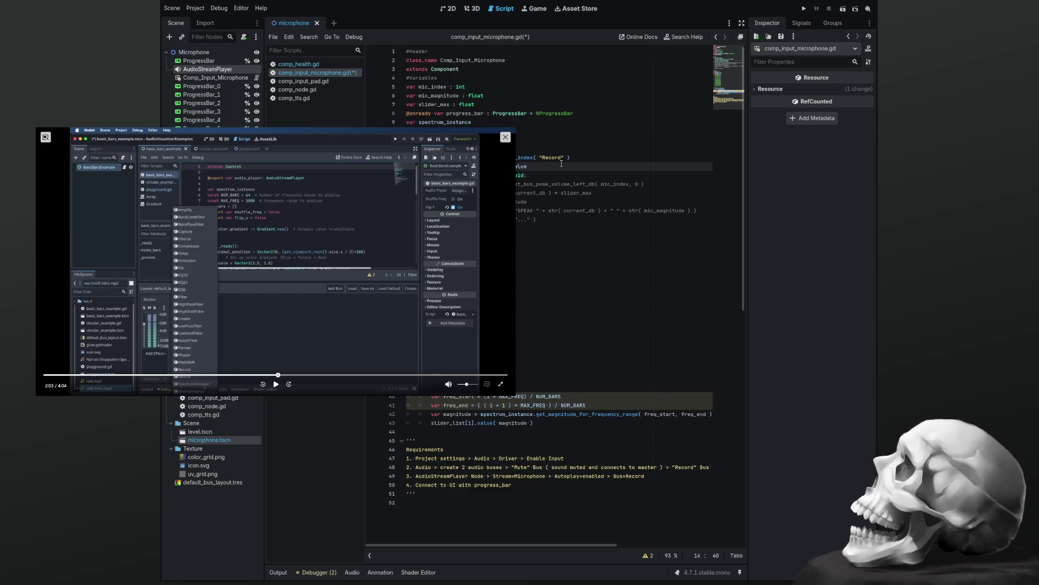
key("Return")
key("ctrl+v")
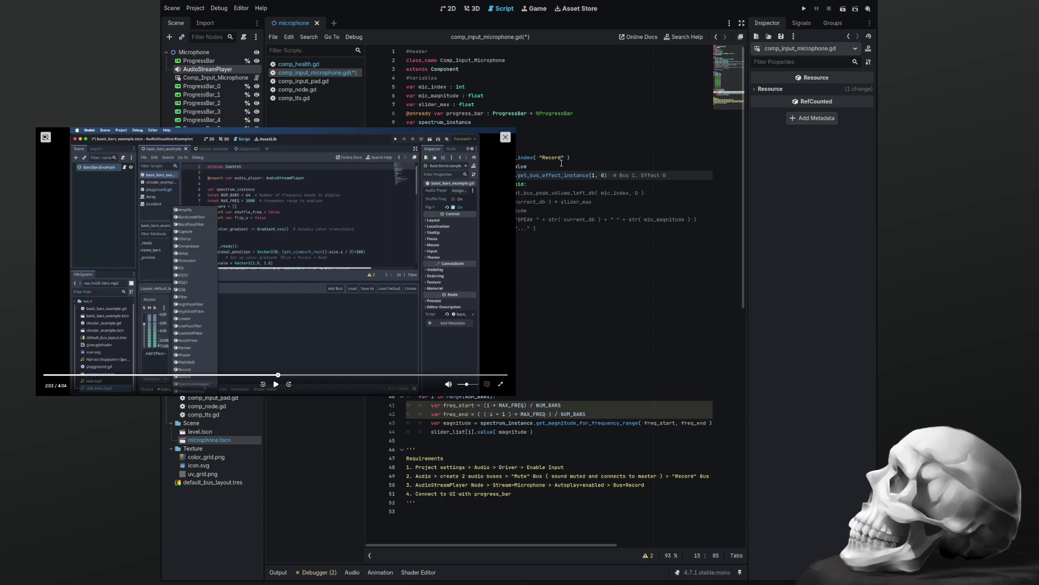
key("ctrl+s")
left_click(449, 9)
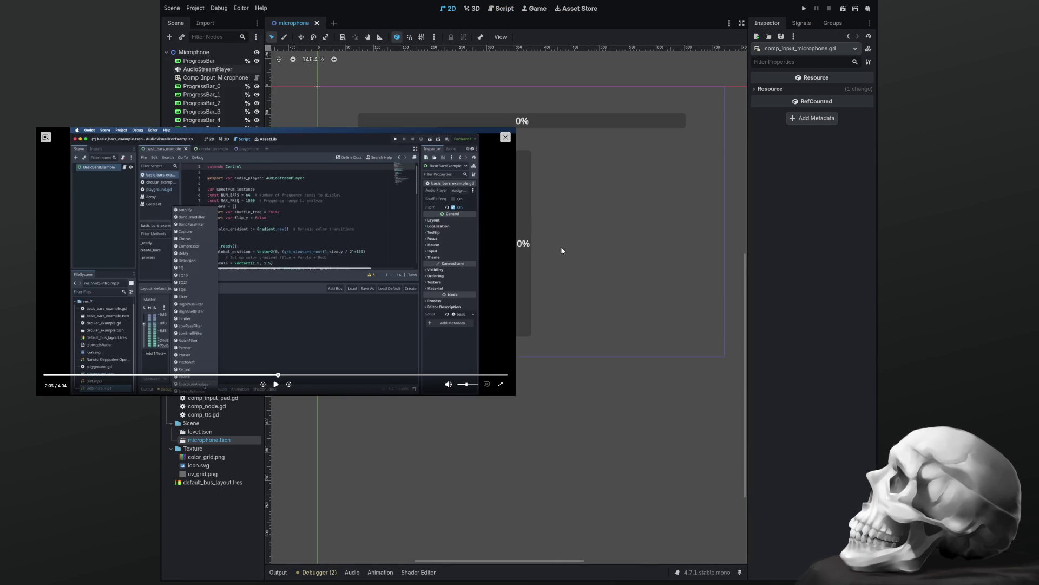
Run the project with F5 to test the spectrum code, which hits a null-instance error.
key("F5")
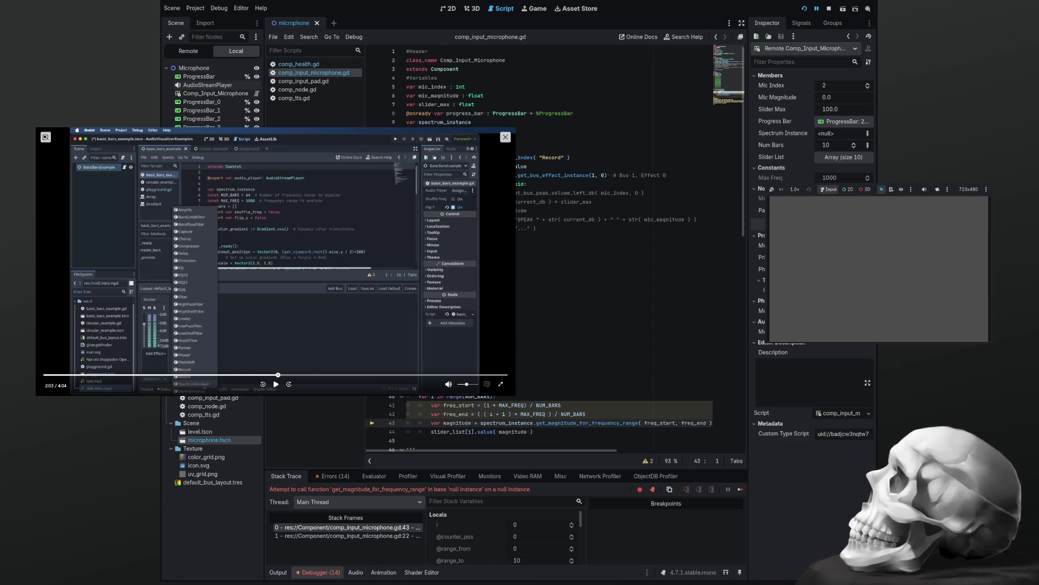
Search the script for Microphone_Analyzer and step through both matches.
scroll(595, 271, "down", 1)
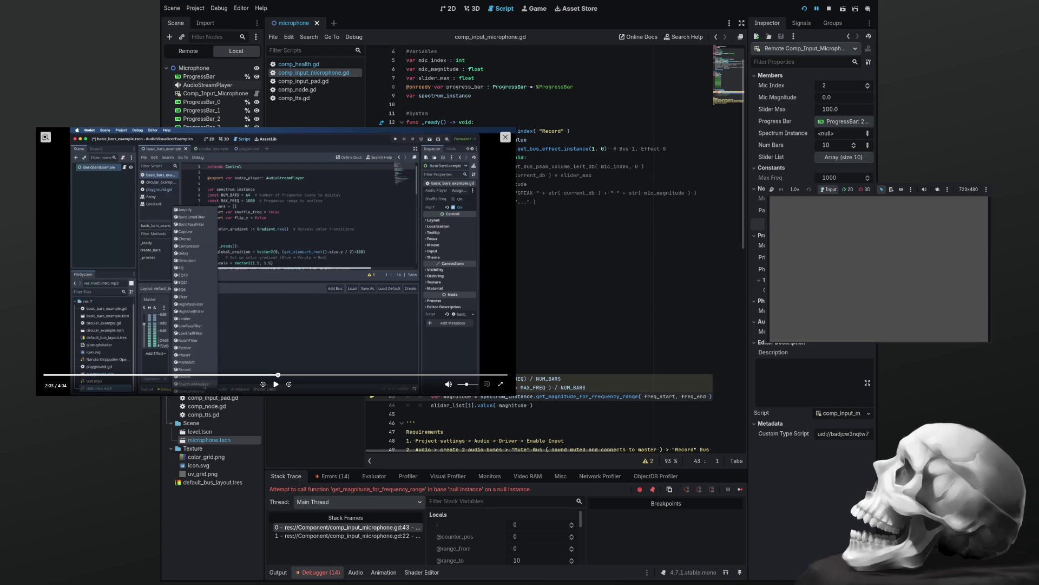
left_click(541, 211)
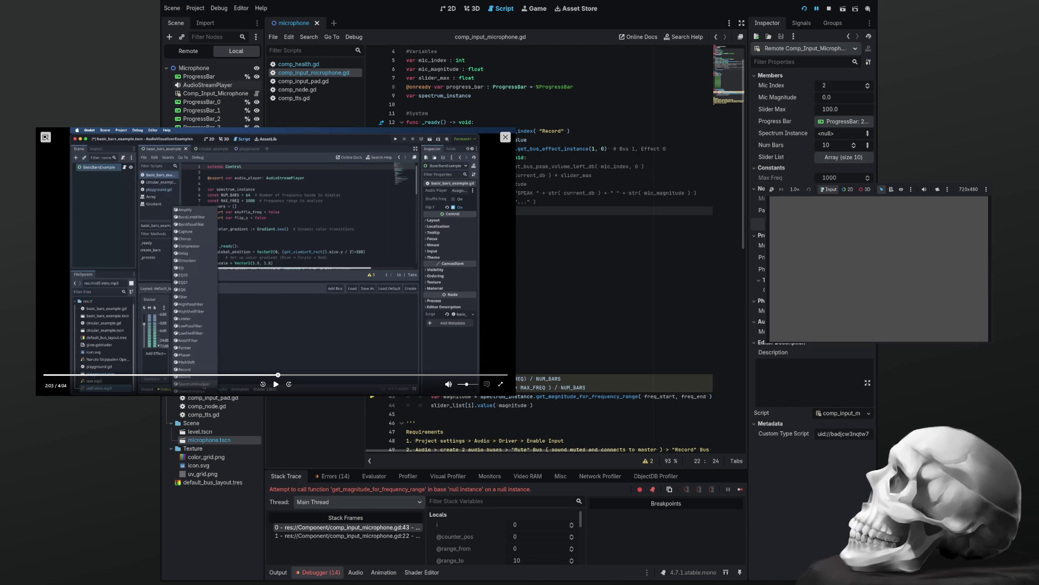
key("ctrl+f")
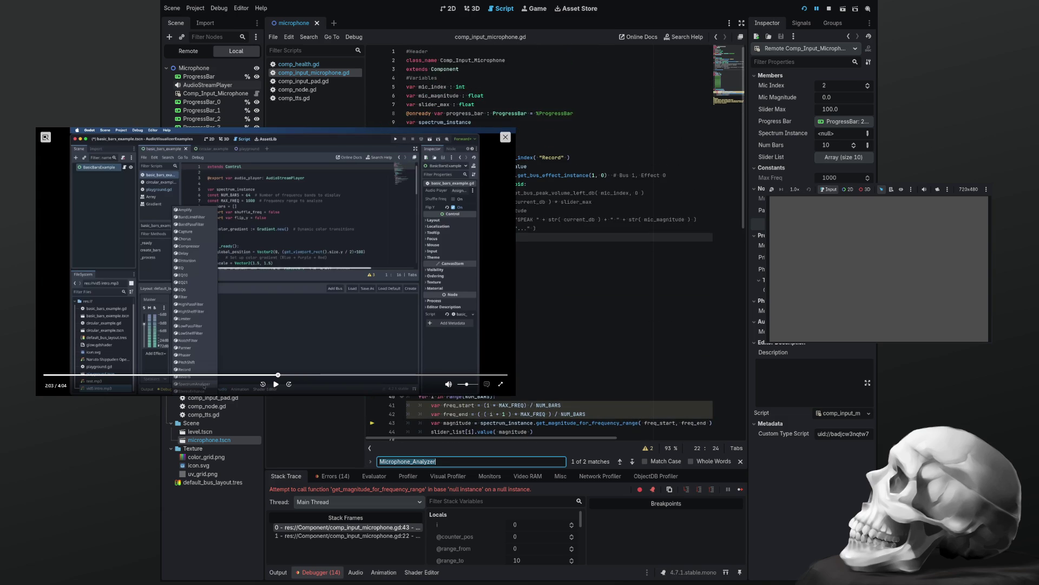
scroll(542, 244, "down", 2)
scroll(541, 244, "down", 1)
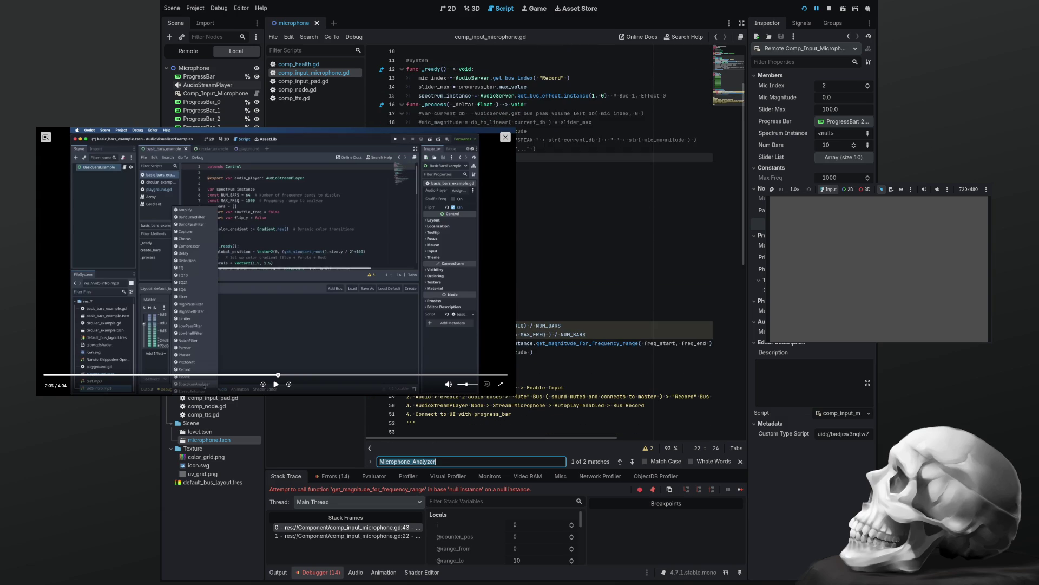
left_click(523, 157)
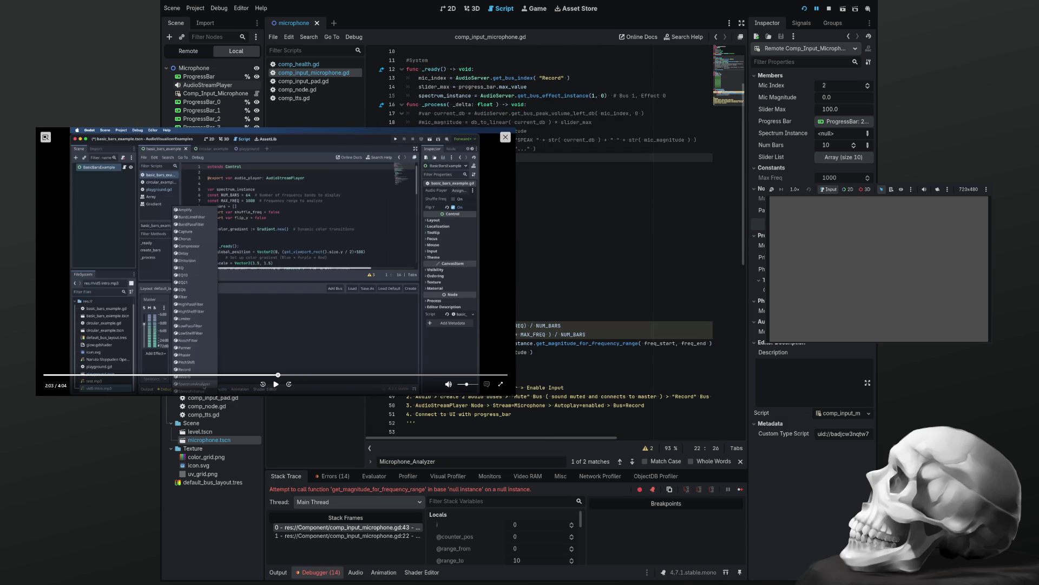
left_click(595, 307)
key("ctrl+f")
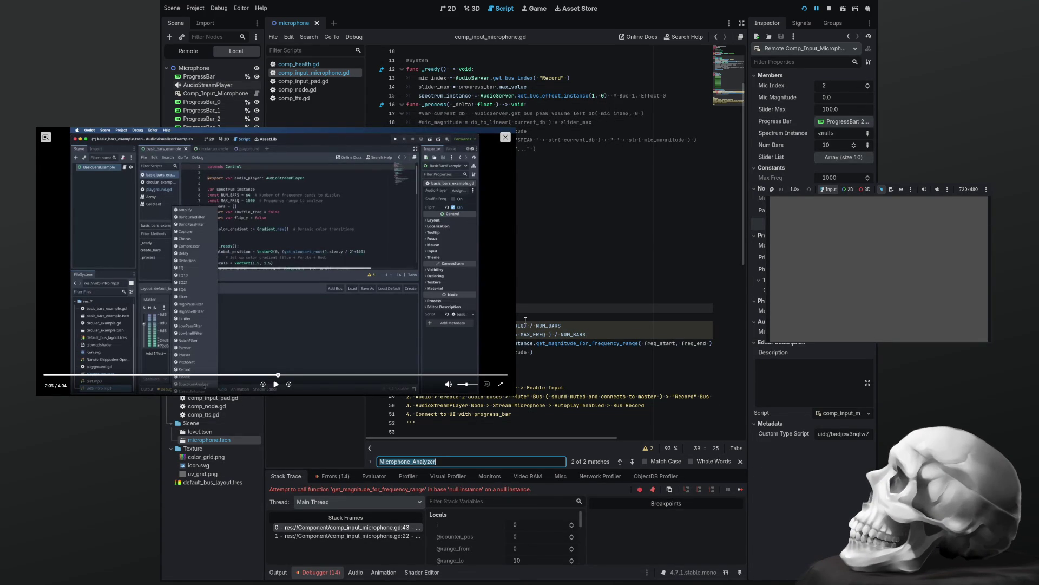
Insert a blank line below line 14 inside _ready.
scroll(526, 321, "up", 3)
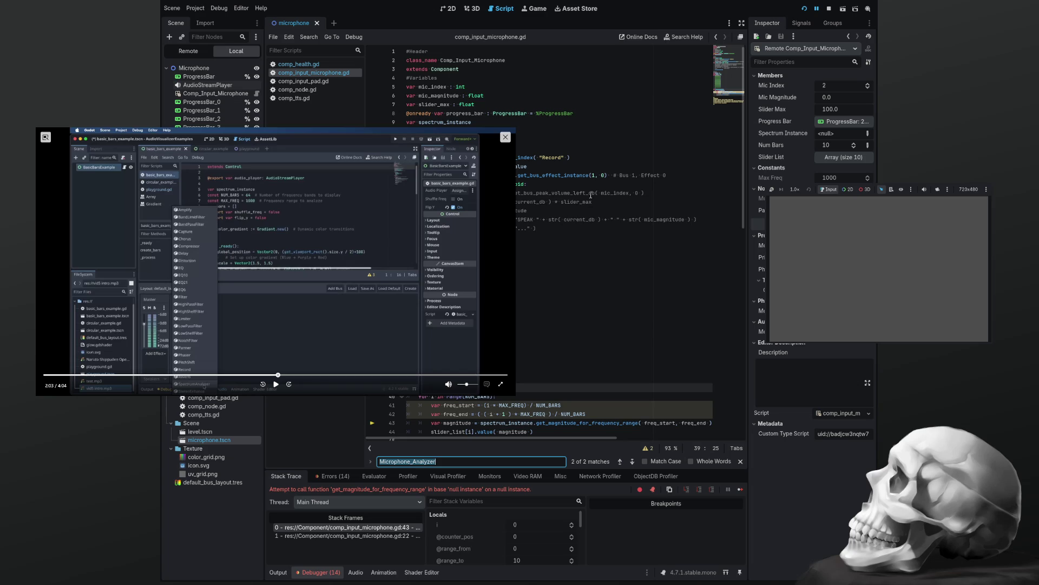
left_click(584, 167)
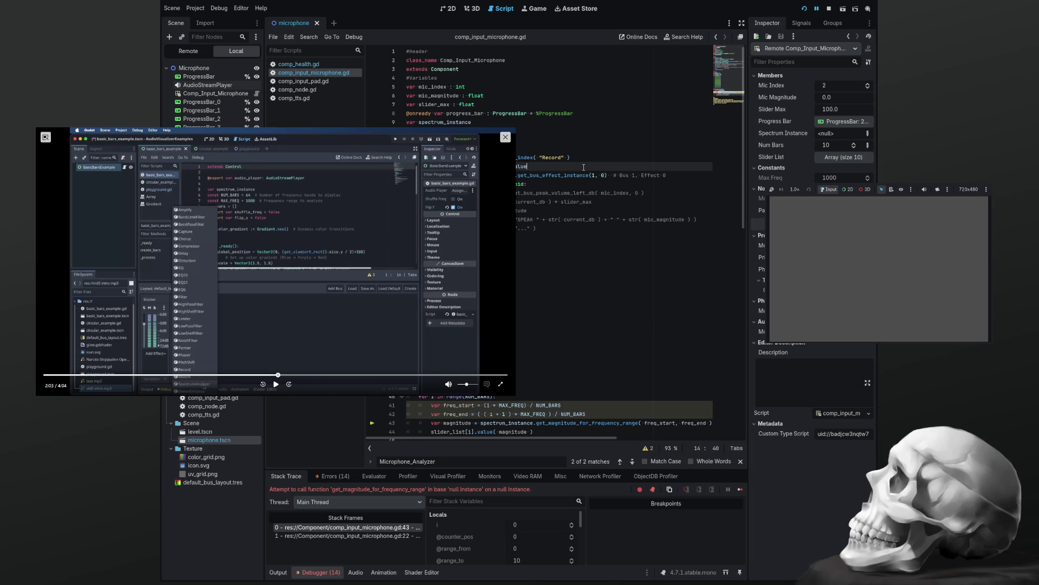
key("Return")
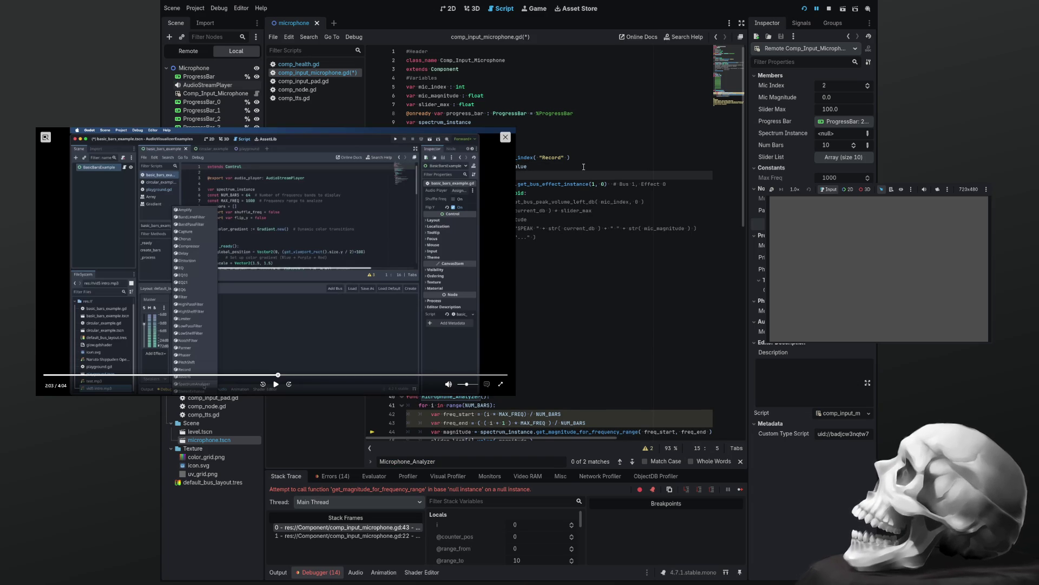
Start a print(" statement on a new line under func _ready.
type("spectrum")
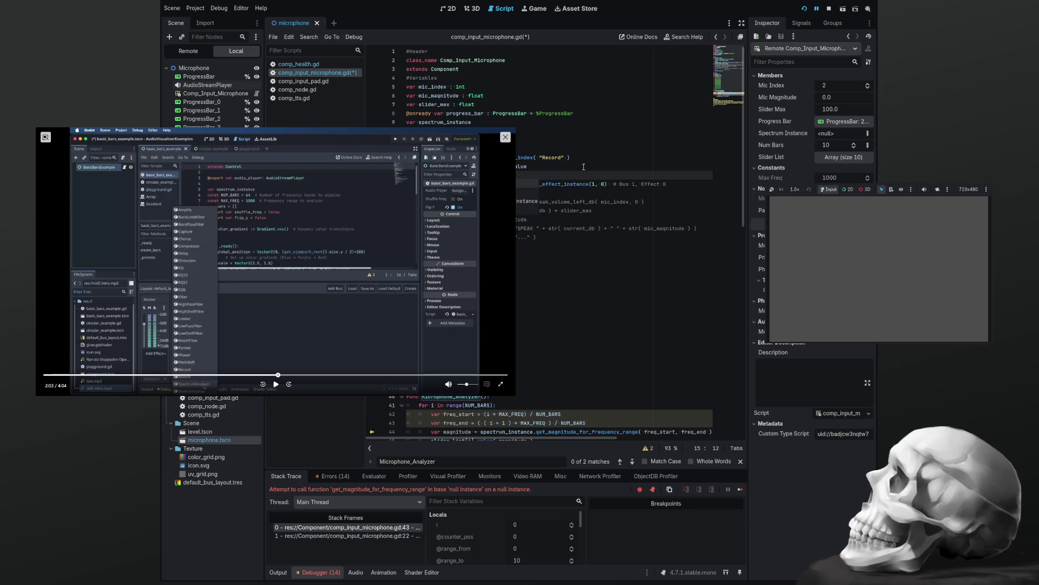
key("Escape")
key("BackSpace")
key("BackSpace")
key("BackSpace")
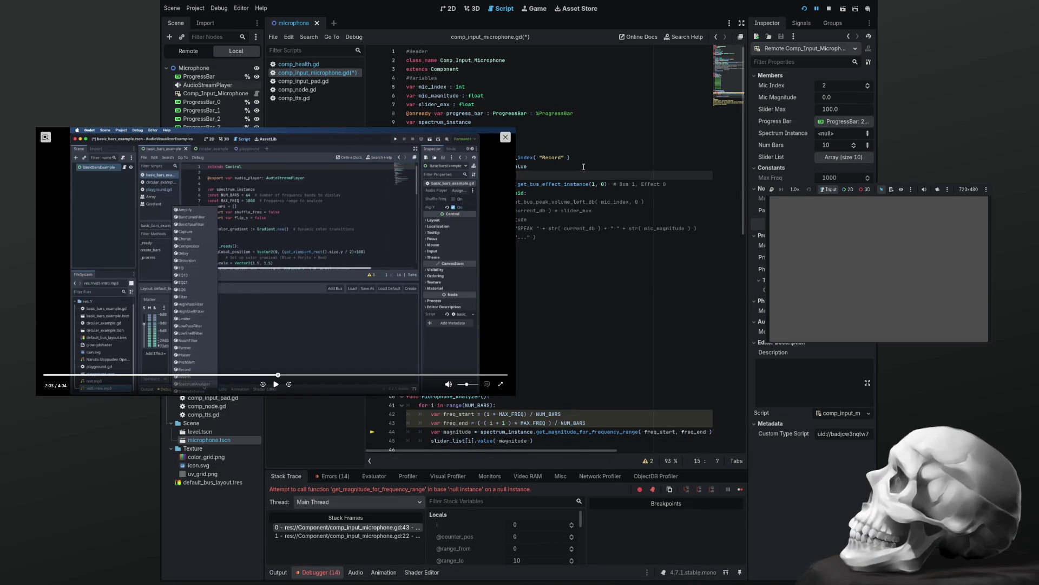
key("Up")
key("Up")
key("Up")
key("Return")
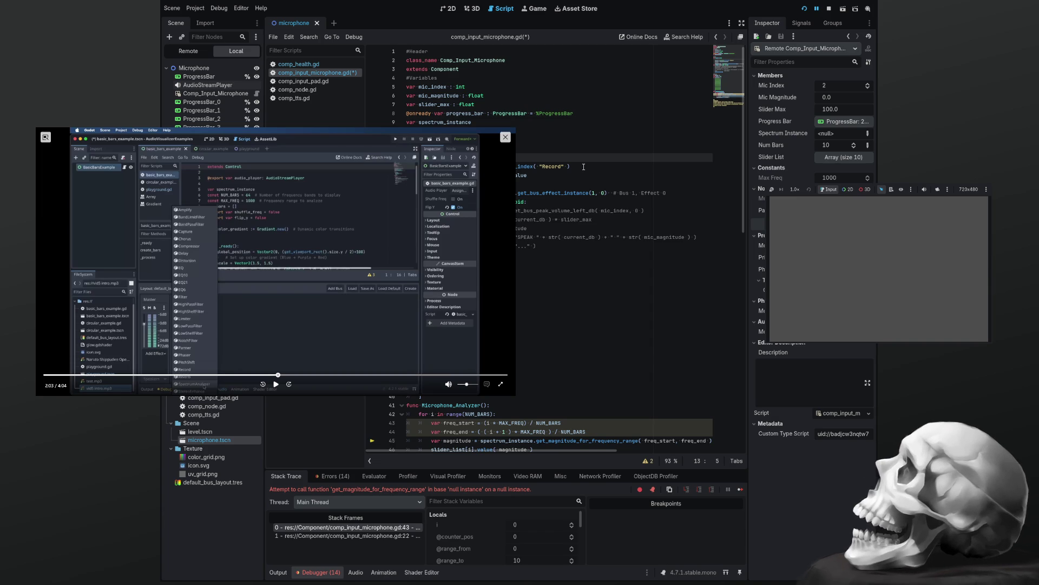
type("print(\"")
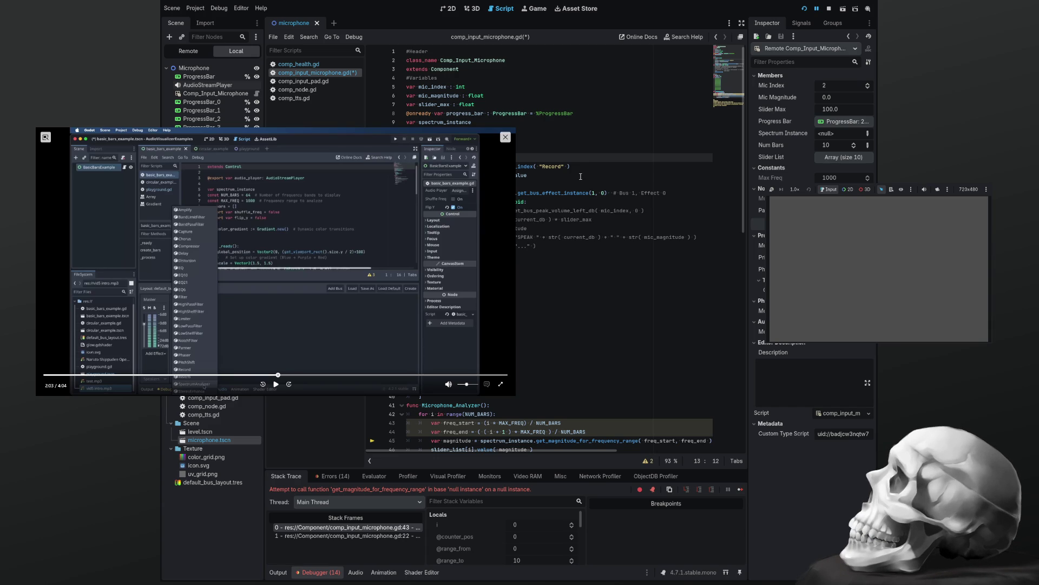
scroll(581, 177, "down", 5)
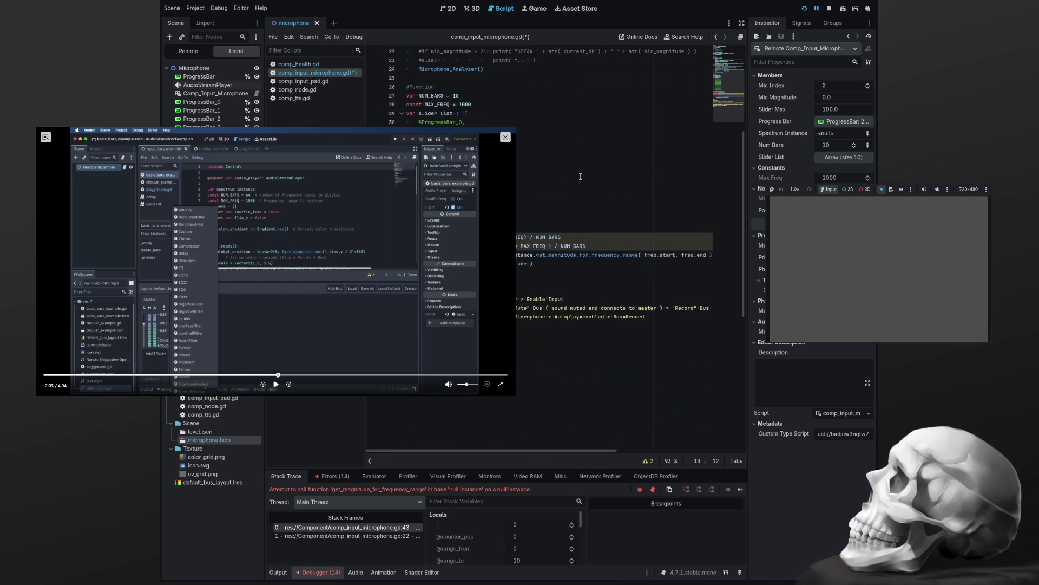
scroll(556, 208, "up", 5)
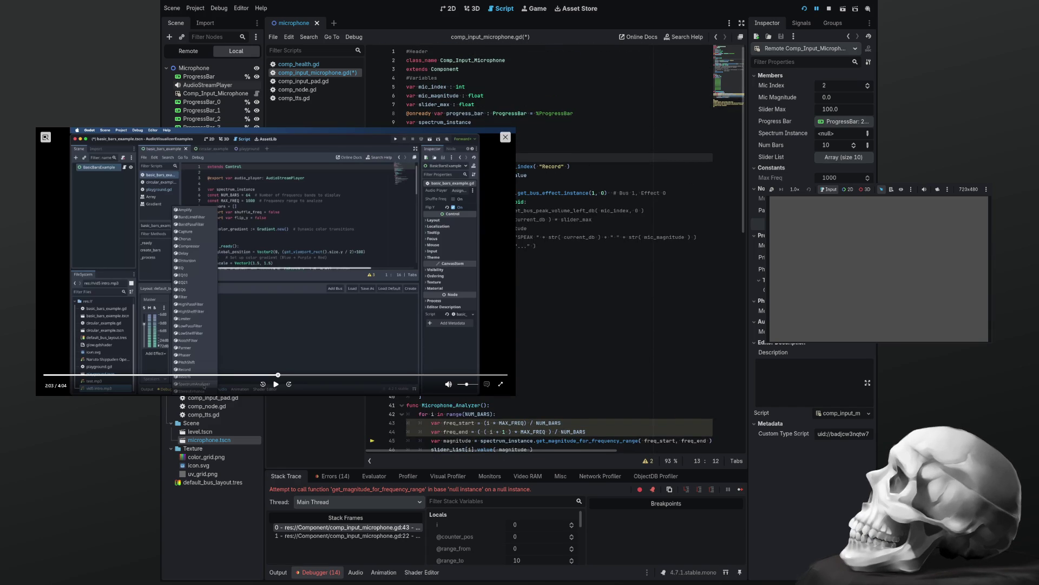
Move the constants block from lines 27–40 up to line 10 among the variables.
left_click_drag(407, 397, 407, 281)
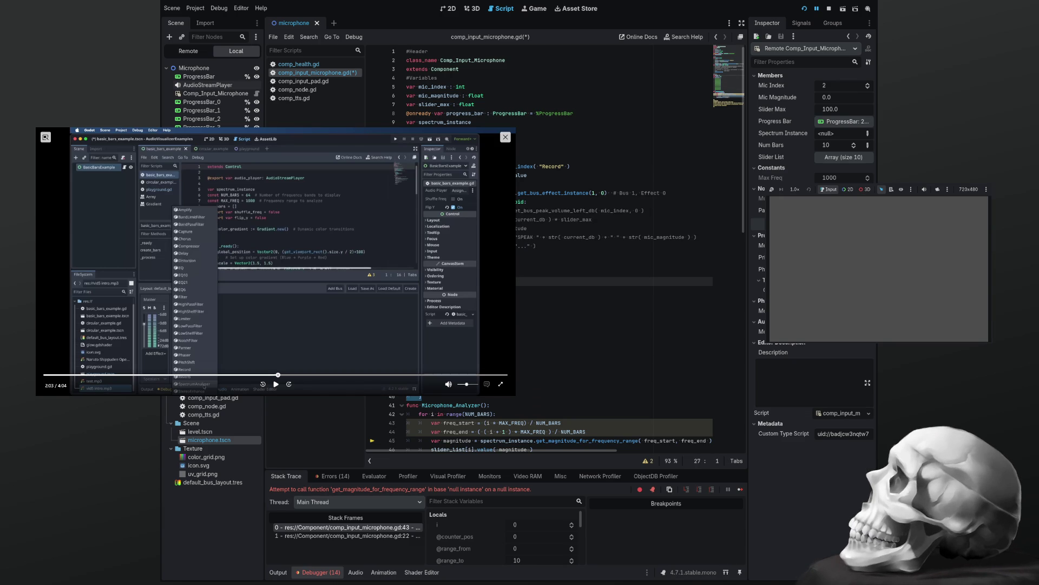
key("Delete")
key("Delete")
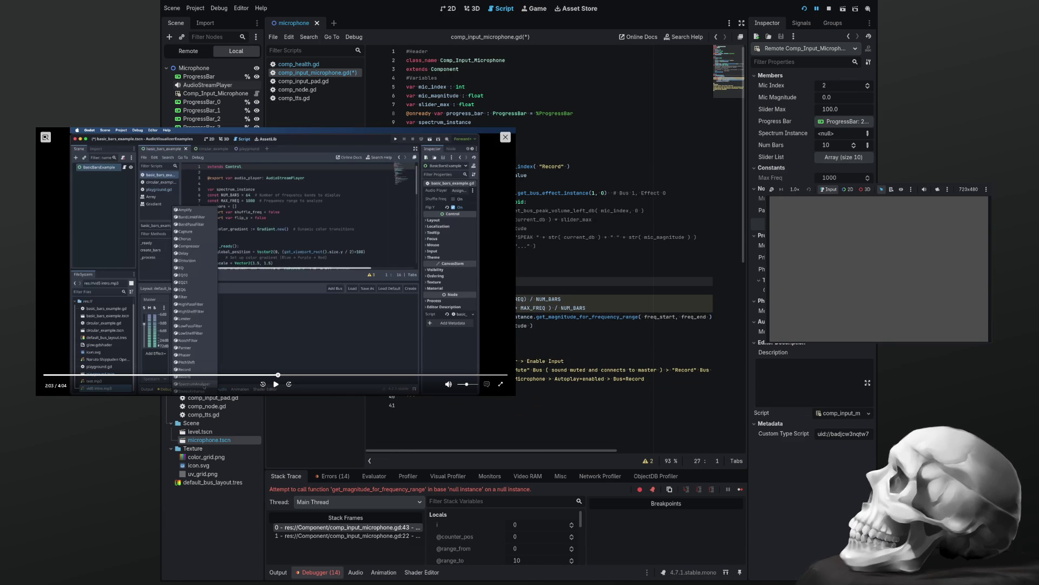
left_click(443, 127)
key("ctrl+v")
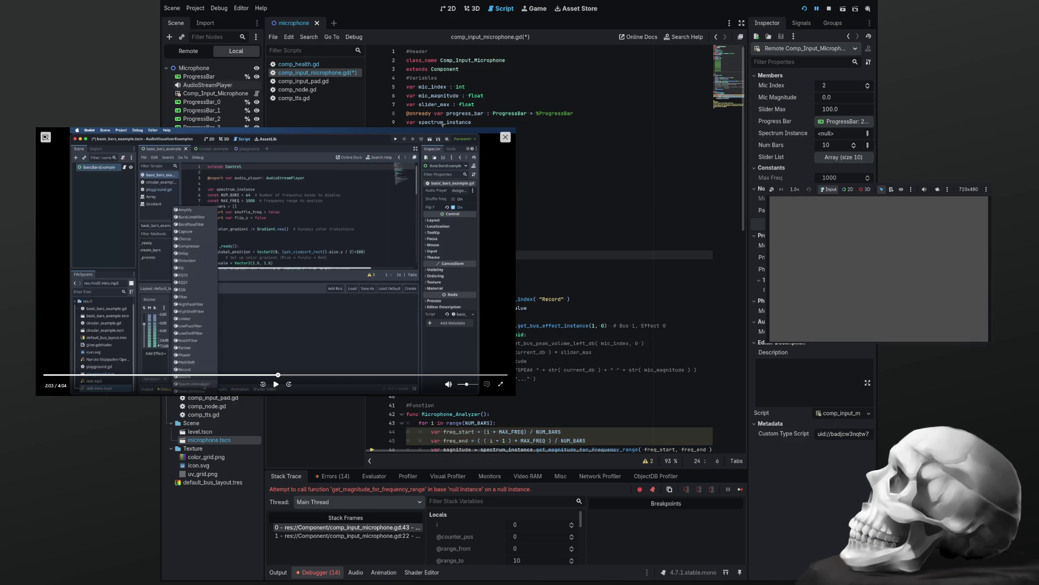
scroll(443, 124, "down", 5)
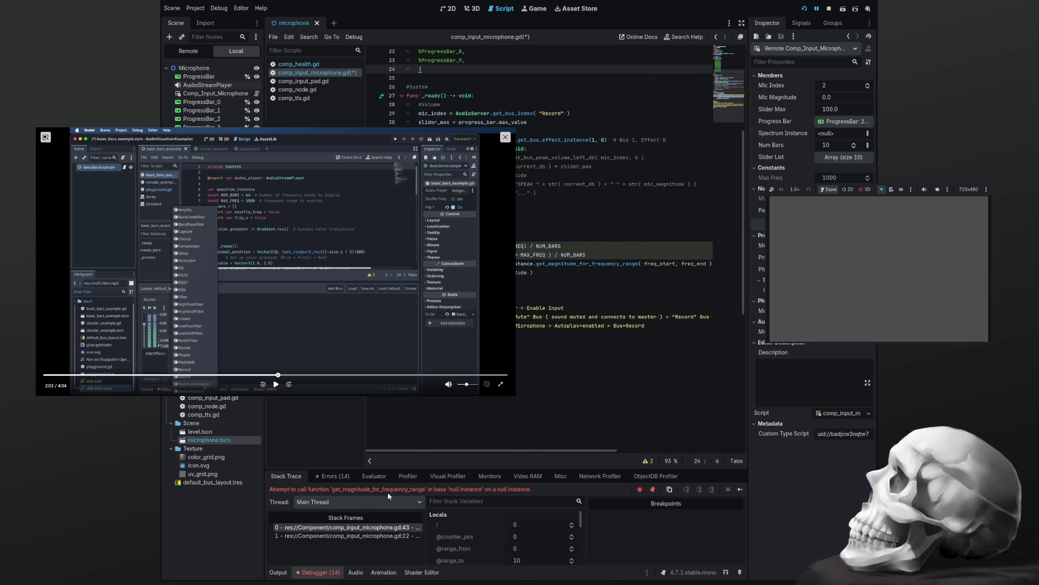
Save the script, rerun the project and stop it after the null-instance error.
key("ctrl+s")
key("F8")
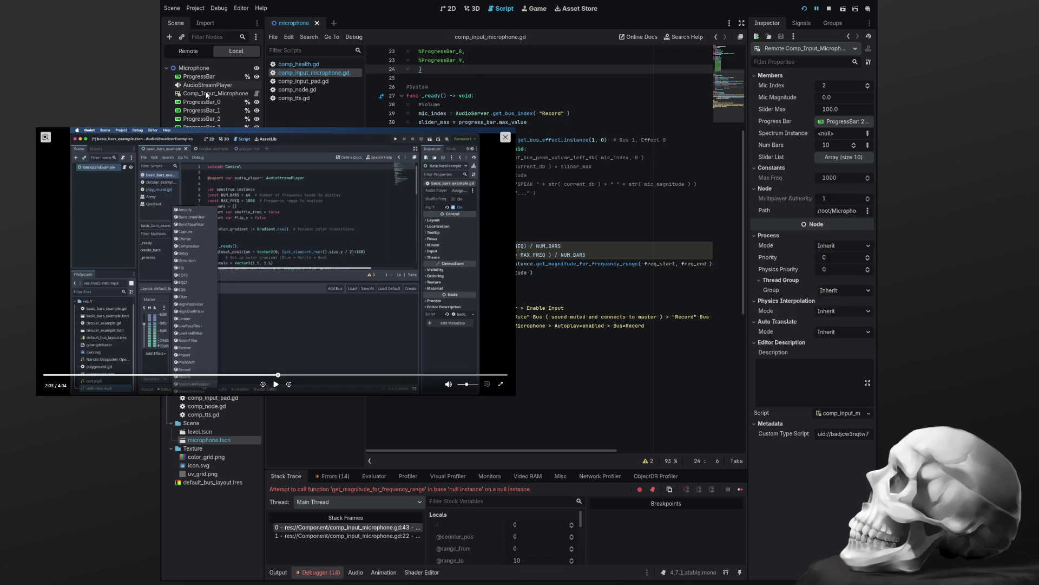
key("F5")
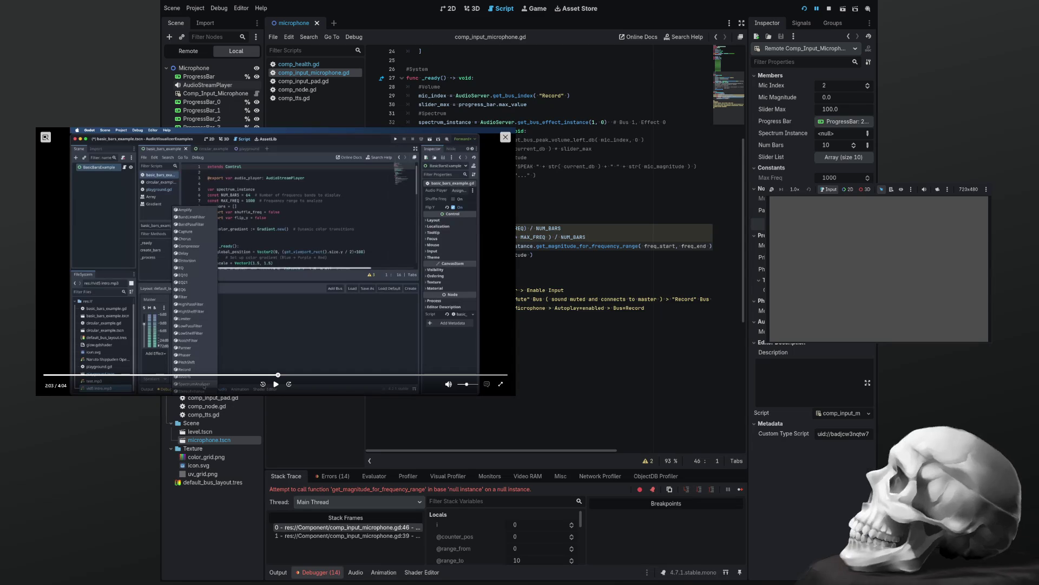
key("F8")
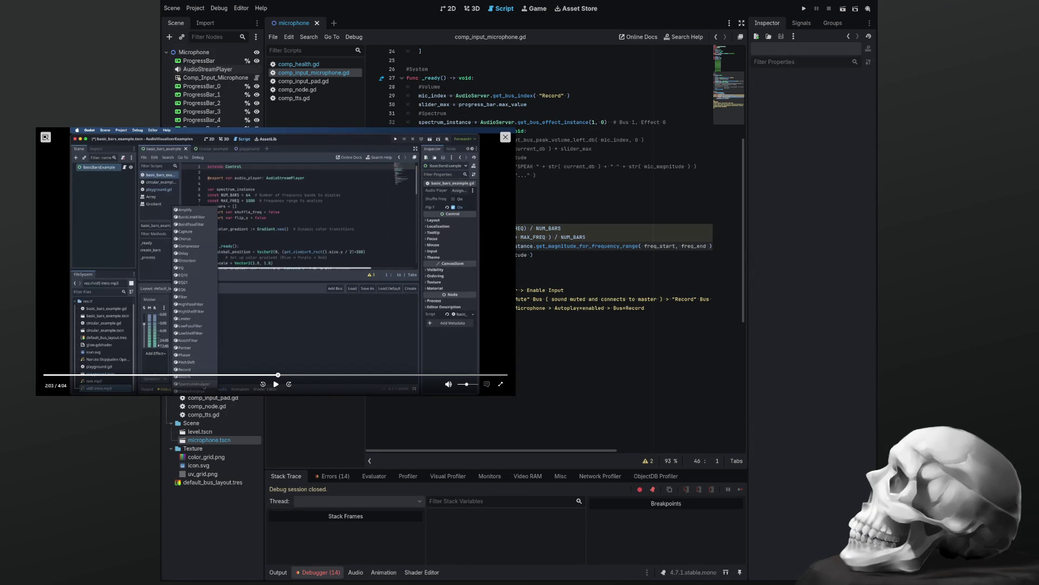
Unindent lines 34–38, add a var line, and start a spectrum line after line 39.
mouse_move(547, 176)
left_mouse_down()
mouse_move(488, 131)
mouse_move(501, 140)
left_mouse_up()
key("ctrl+k")
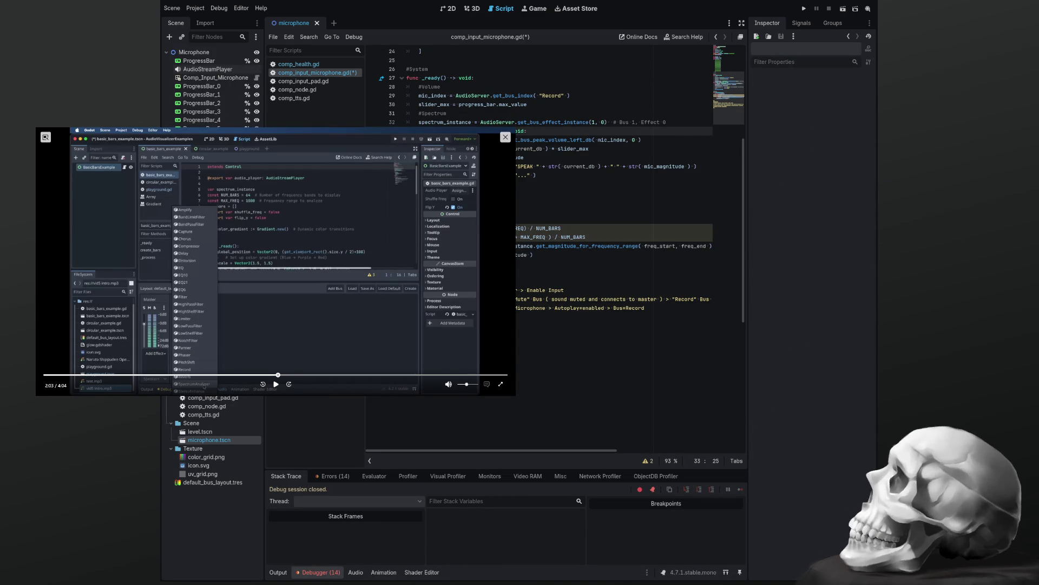
key("Return")
type("var")
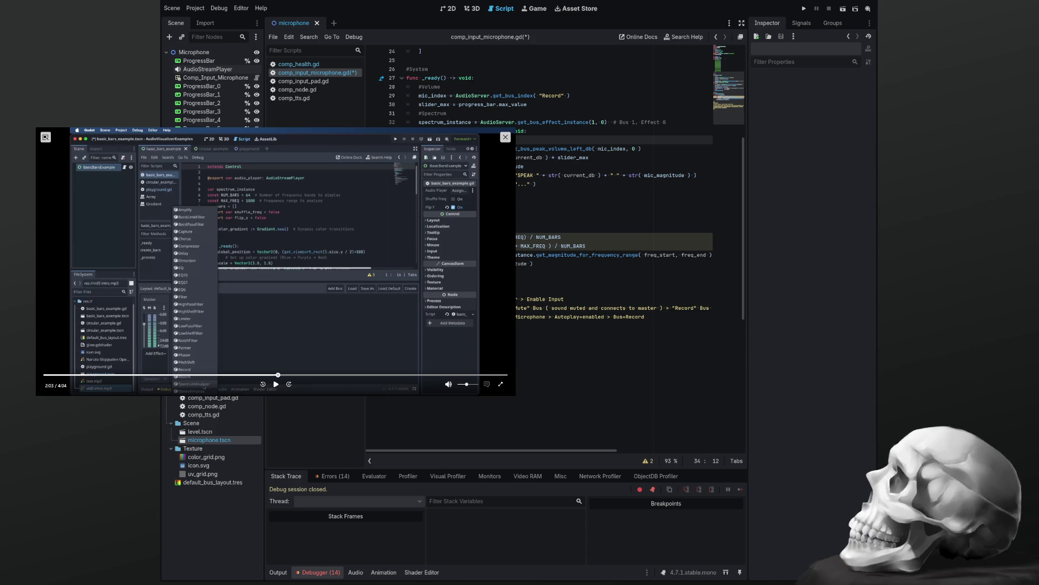
key("Down")
key("Down")
key("Down")
key("Return")
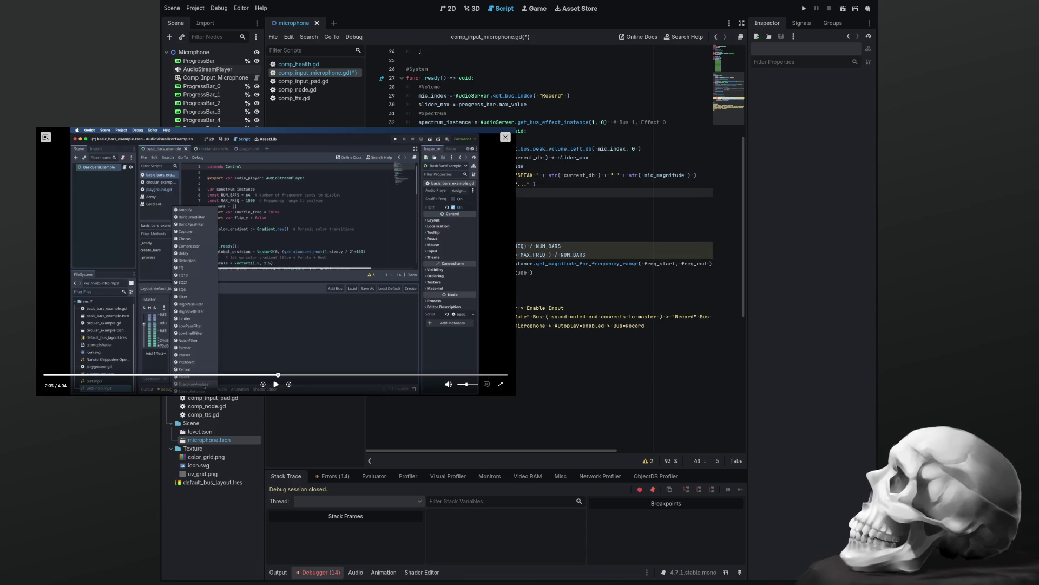
type("spectrum")
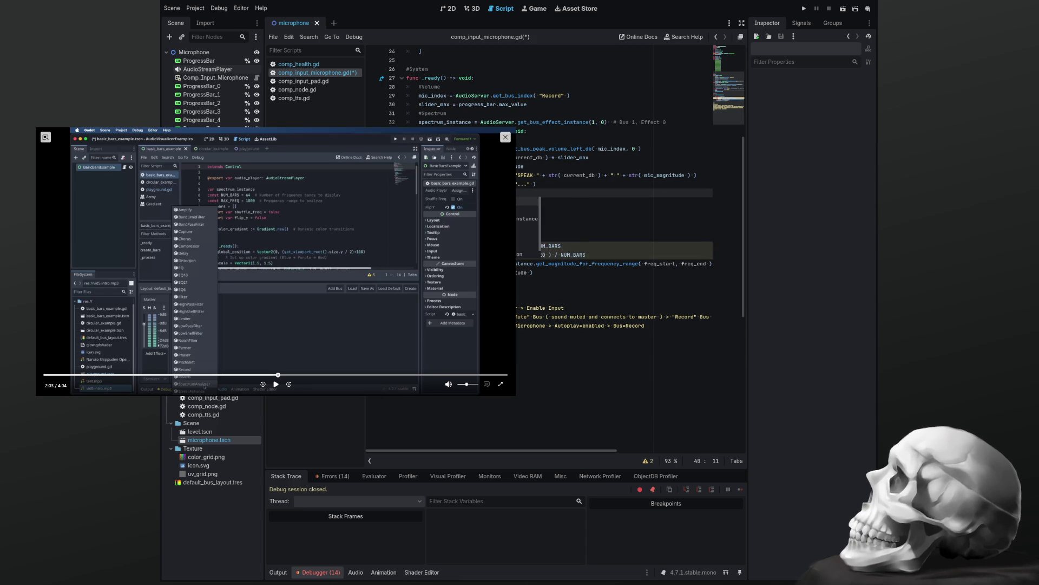
Save the microphone script, run the project, and stop it after the error.
key("ctrl+s")
key("F5")
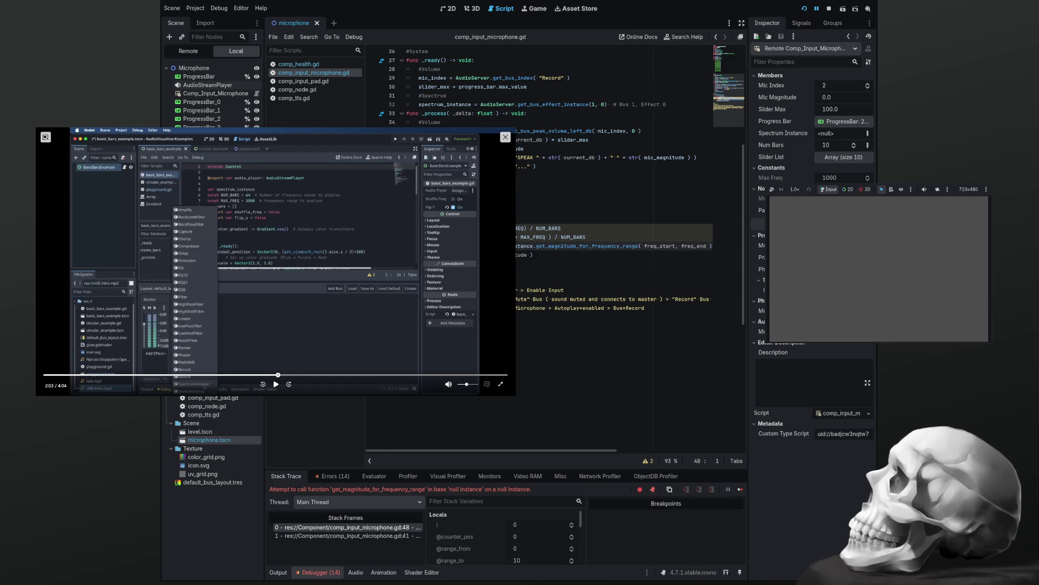
key("F8")
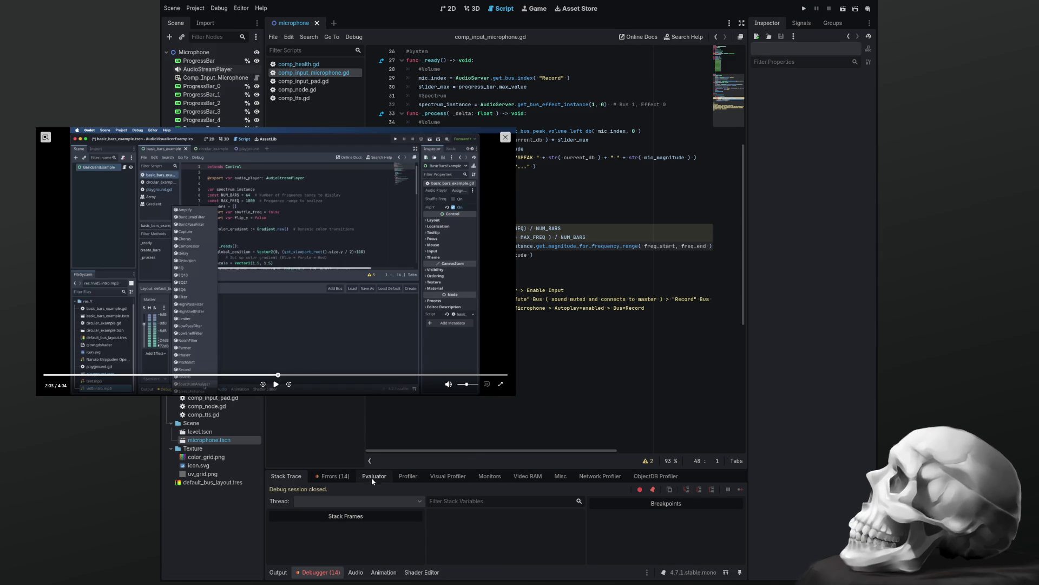
Review the list of errors in the Debugger's Errors tab.
left_click(331, 477)
scroll(407, 538, "down", 5)
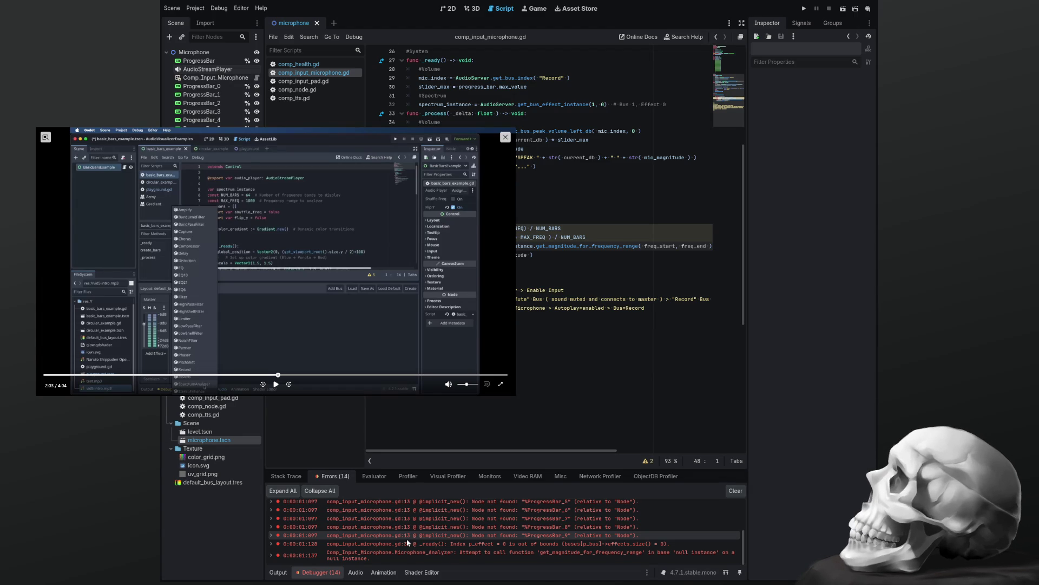
scroll(477, 427, "up", 8)
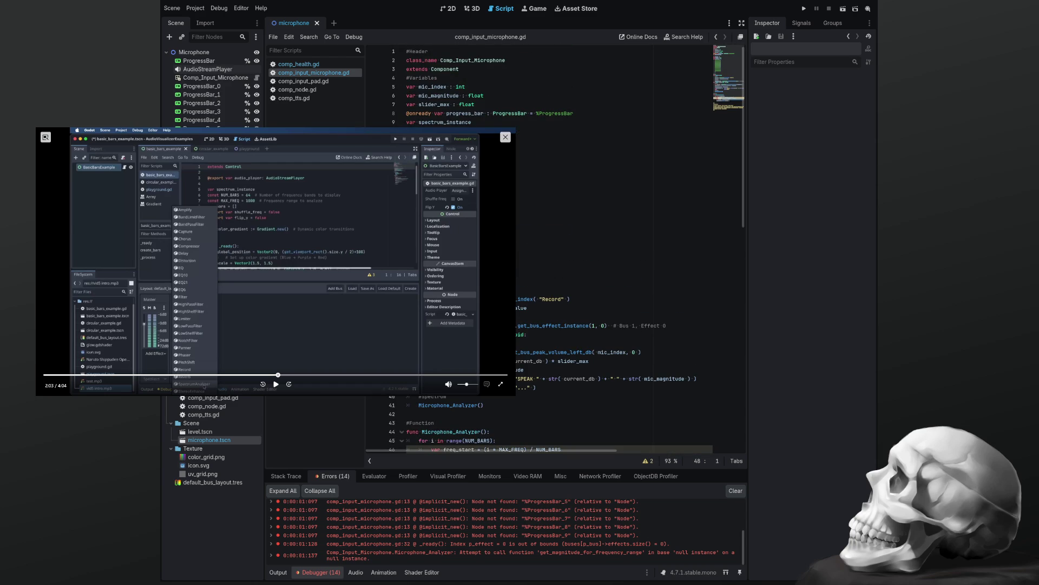
Insert an empty line below the progress_bar declaration on line 8.
left_click(493, 113)
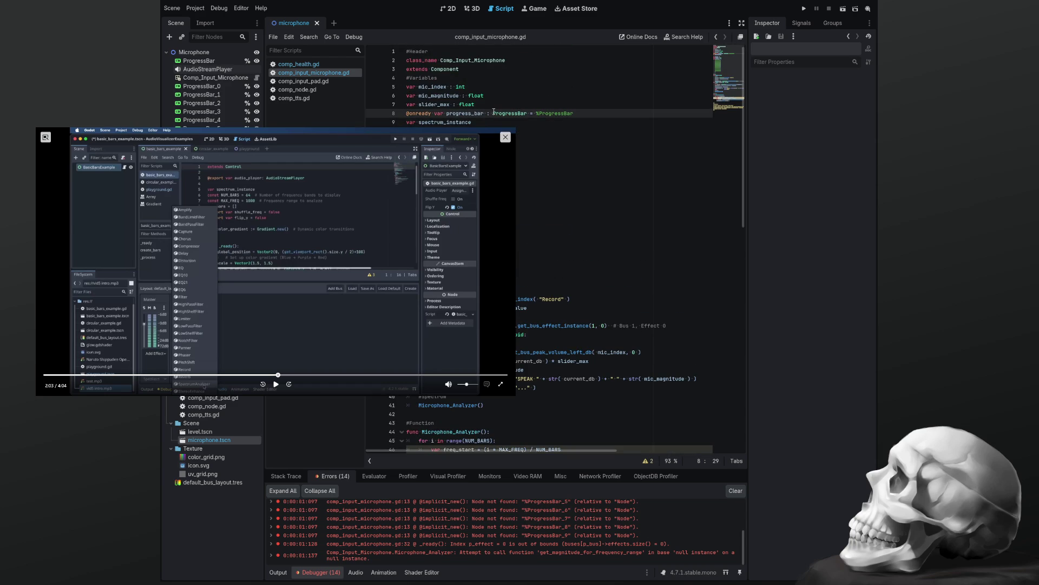
key("Return")
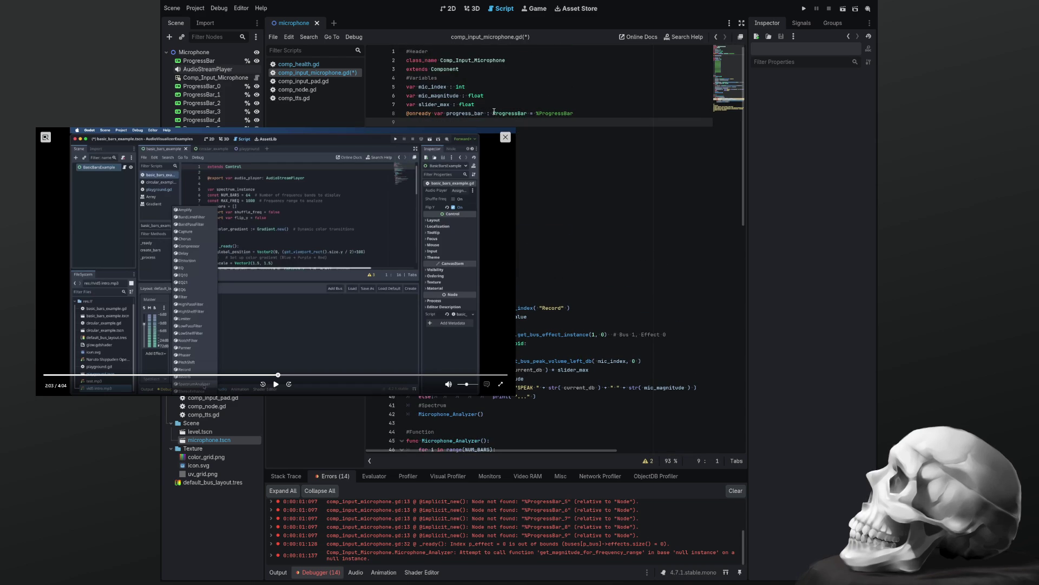
scroll(494, 111, "down", 4)
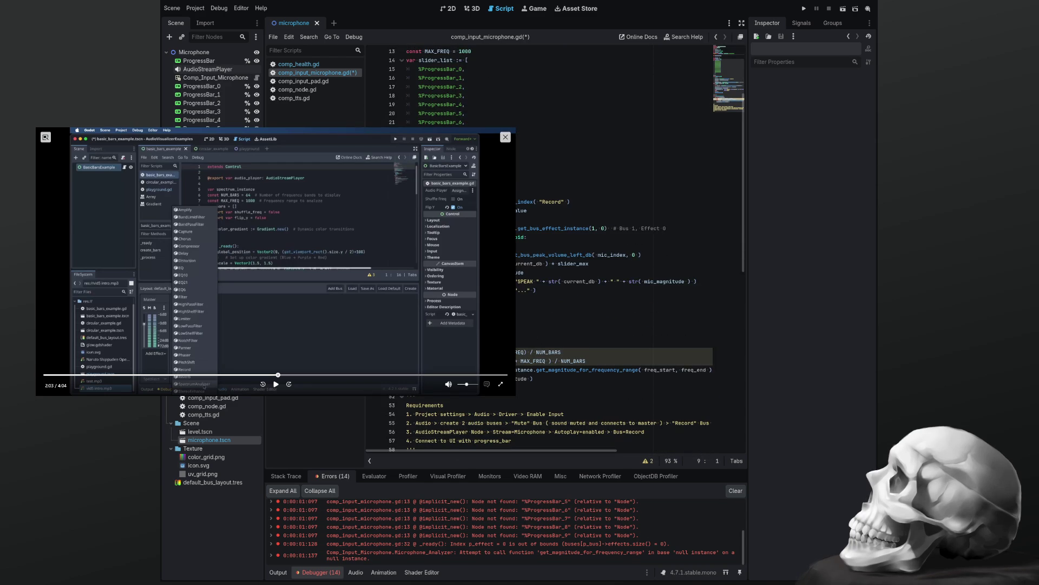
scroll(494, 111, "down", 3)
scroll(541, 244, "up", 1)
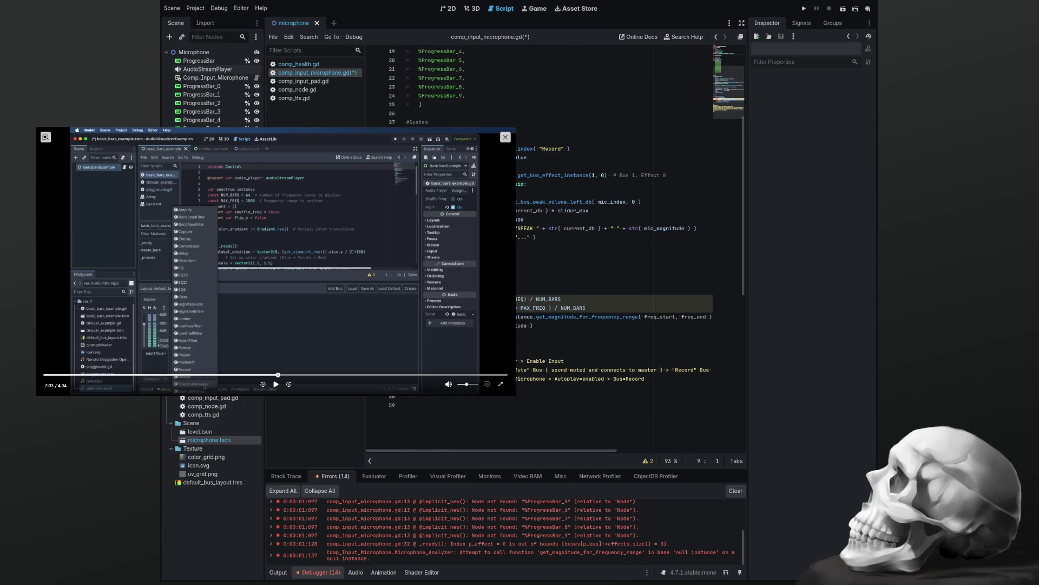
scroll(542, 244, "up", 6)
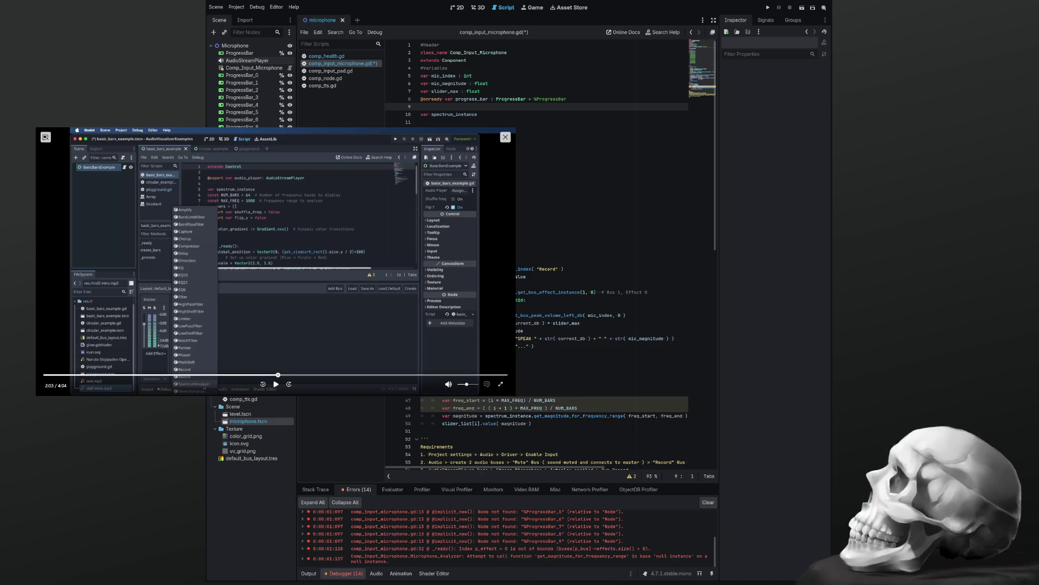
Widen the code editor, clear old debugger errors, save the script and rerun the project.
left_click_drag(472, 580, 472, 584)
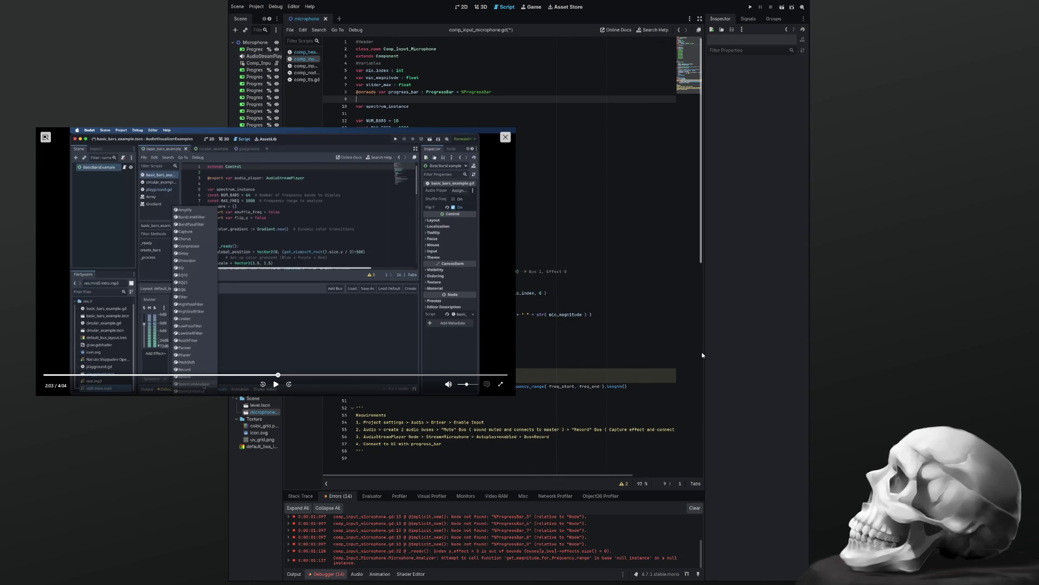
left_click_drag(705, 355, 755, 351)
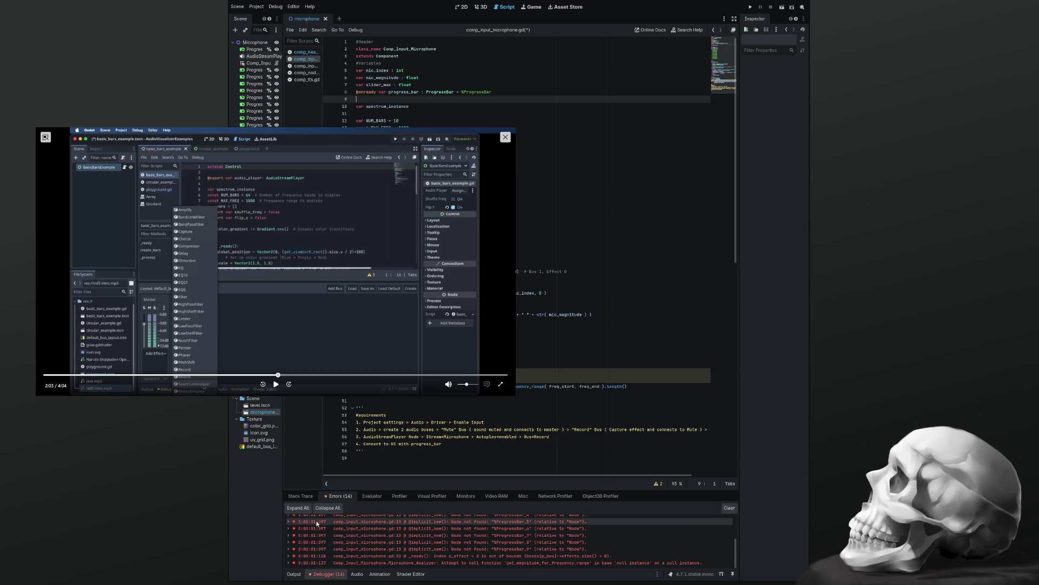
left_click(731, 508)
left_click(478, 457)
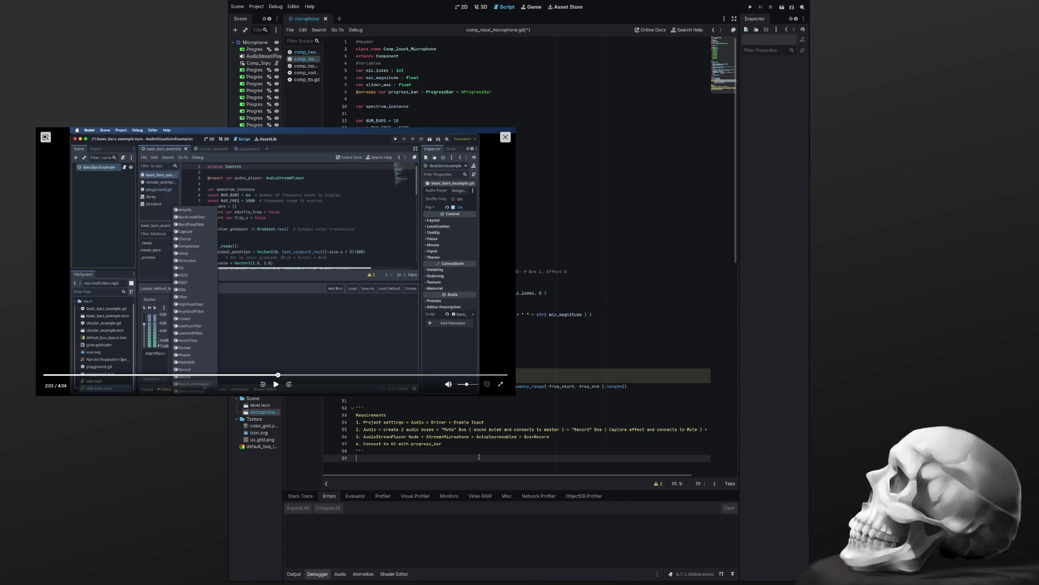
key("ctrl+s")
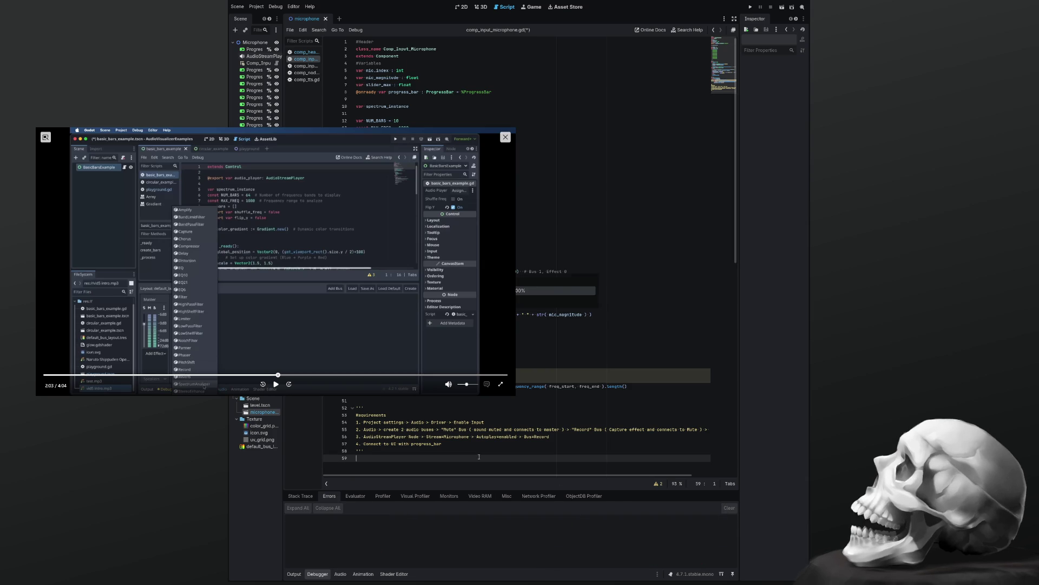
key("F5")
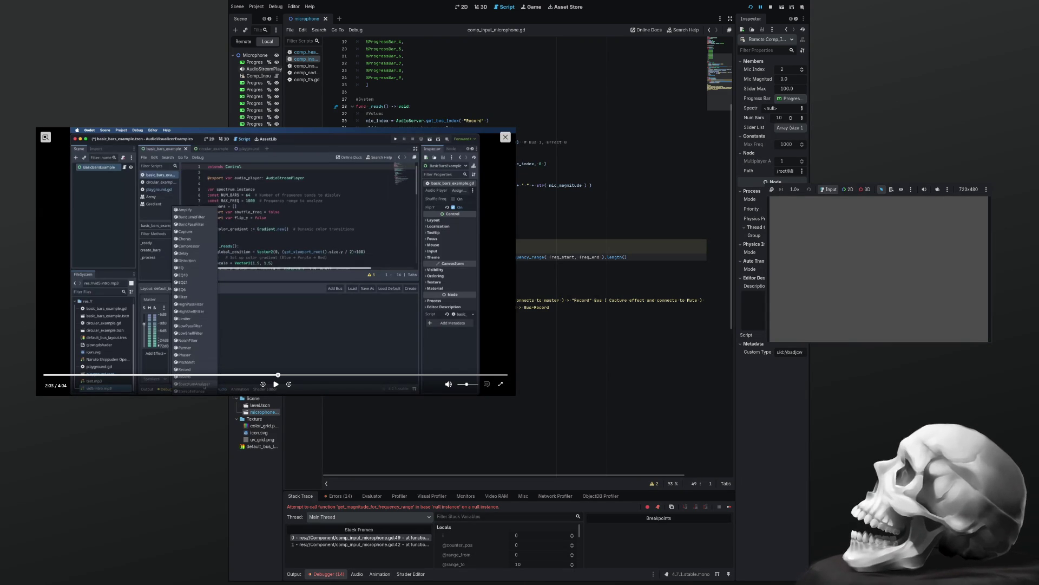
Inspect freq_start, freq_end and get_magnitude_for_frequency_range on line 49, then view the Output log.
double_click(562, 258)
double_click(590, 258)
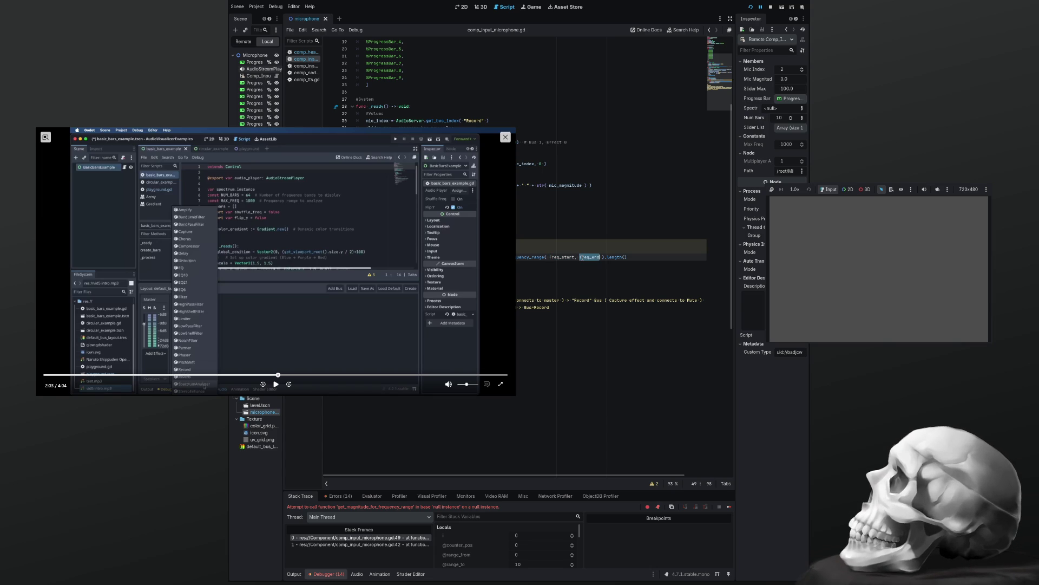
scroll(557, 318, "up", 6)
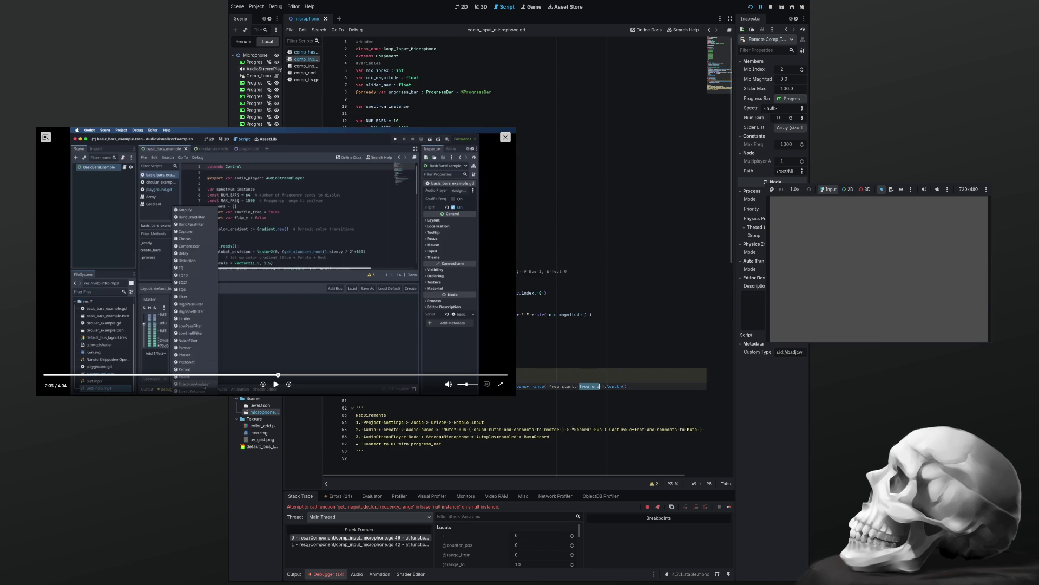
double_click(533, 386)
left_click(294, 574)
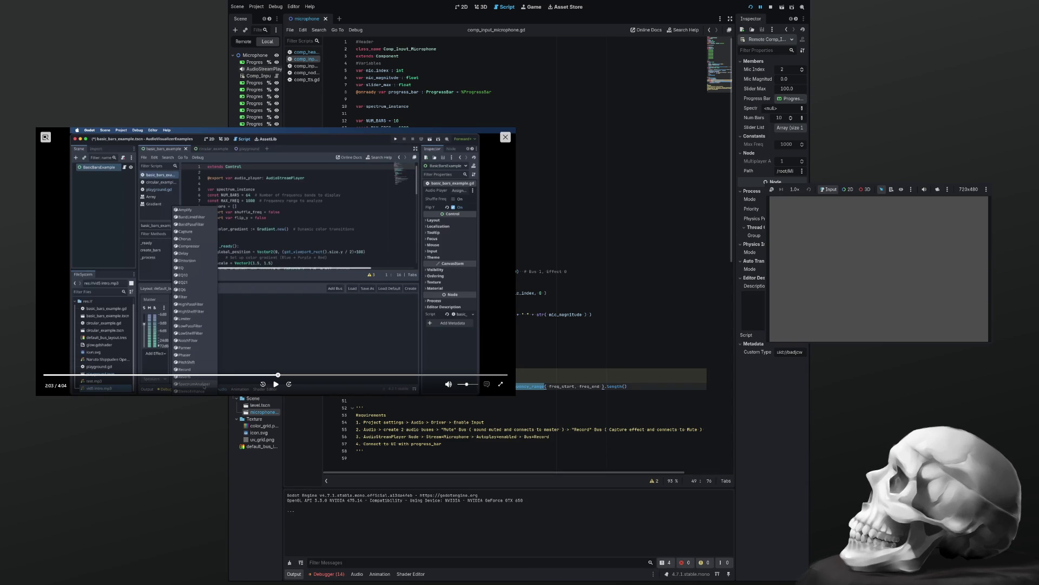
Add debug print lines for mic_index, freq_start and freq_end after line 48.
left_click(525, 380)
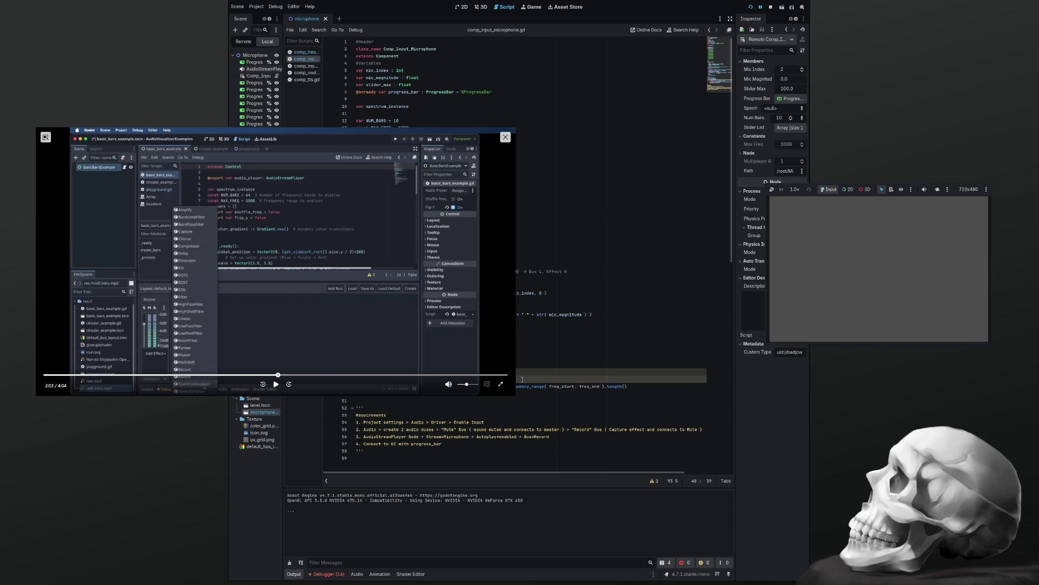
key("Return")
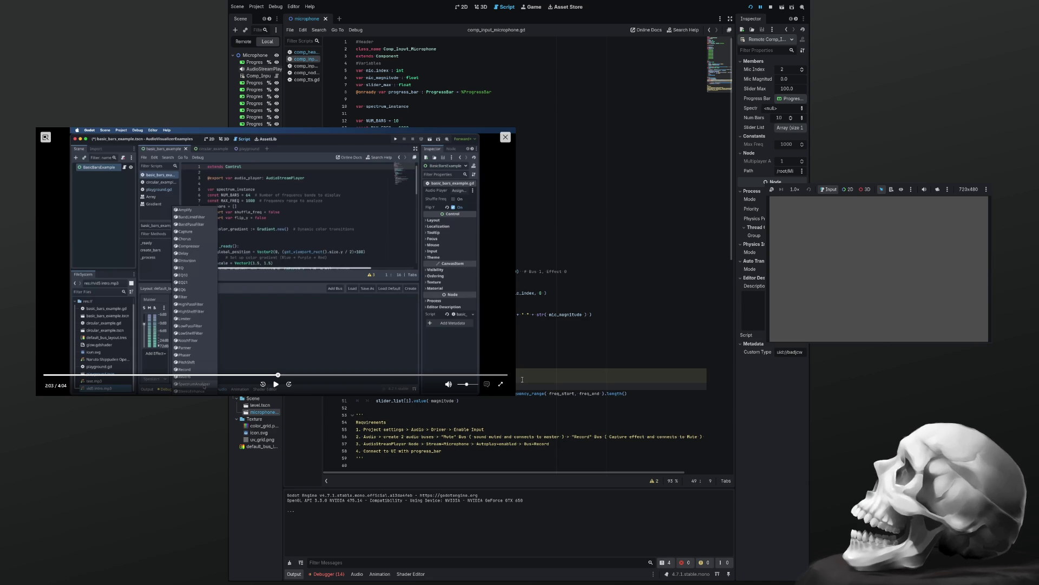
type("print")
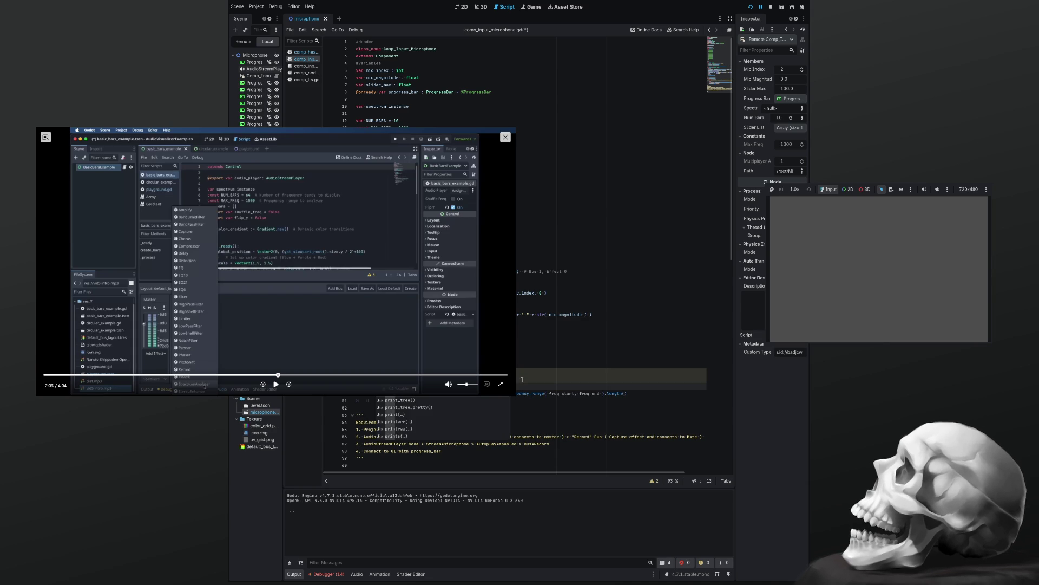
type("(  ")
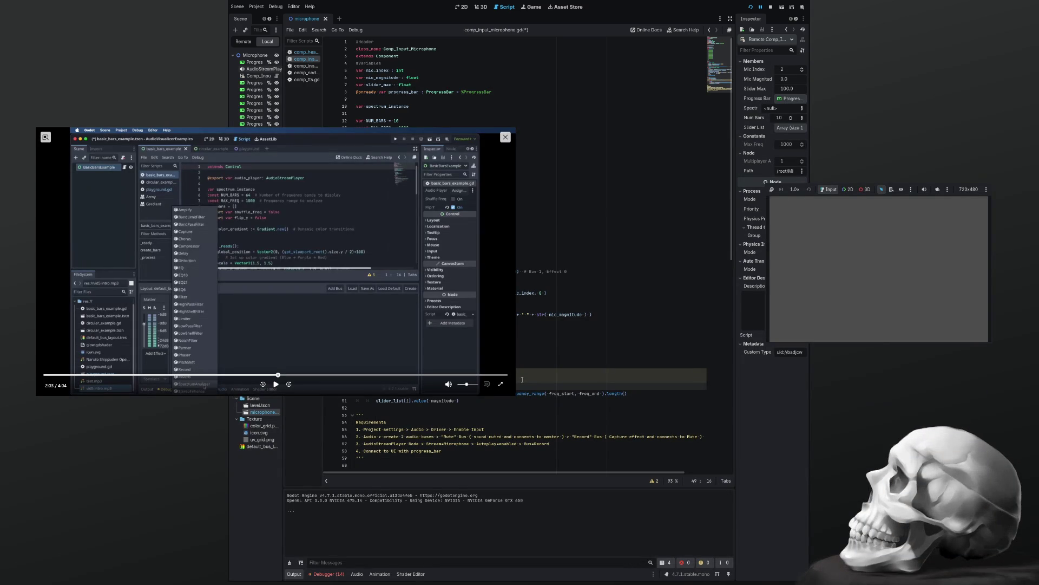
type("mic_index,")
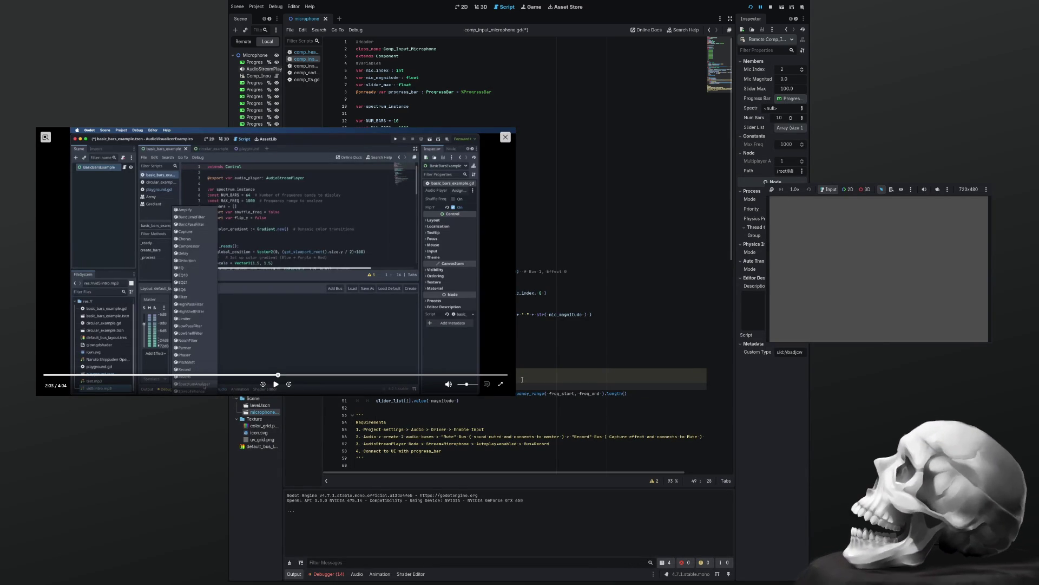
key("Return")
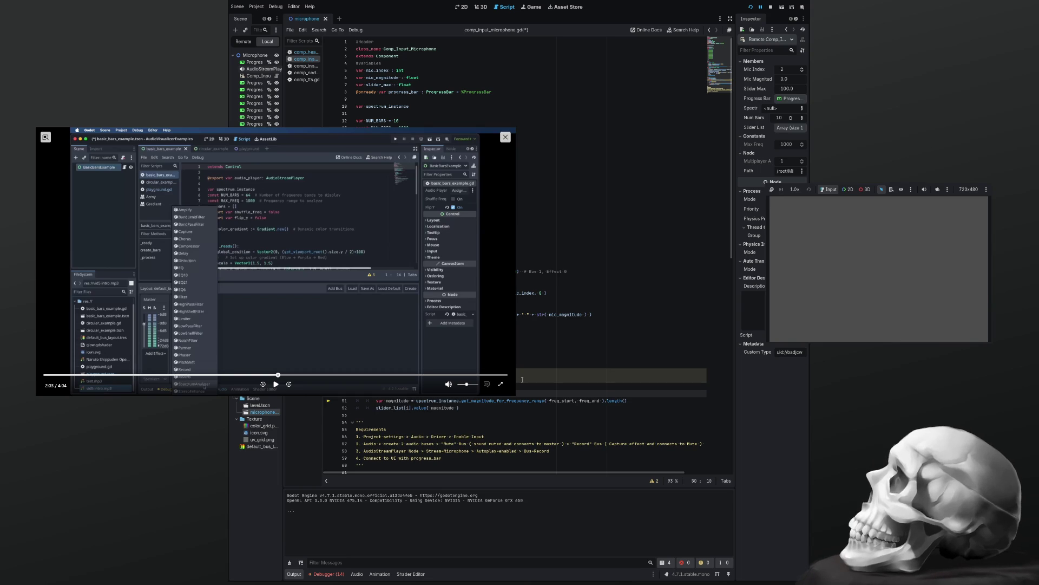
type("int(")
type("str( freq_s")
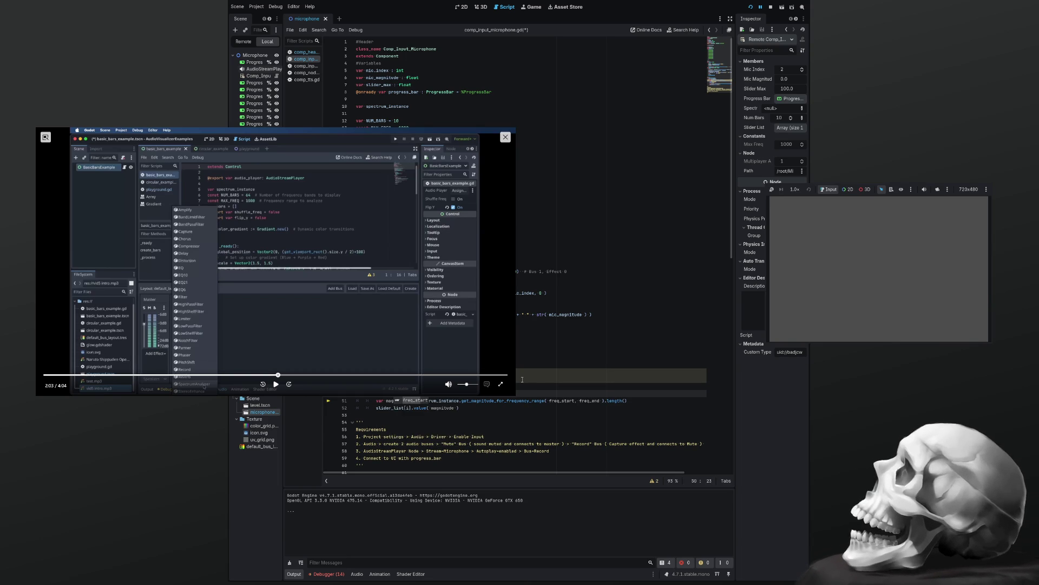
type("t")
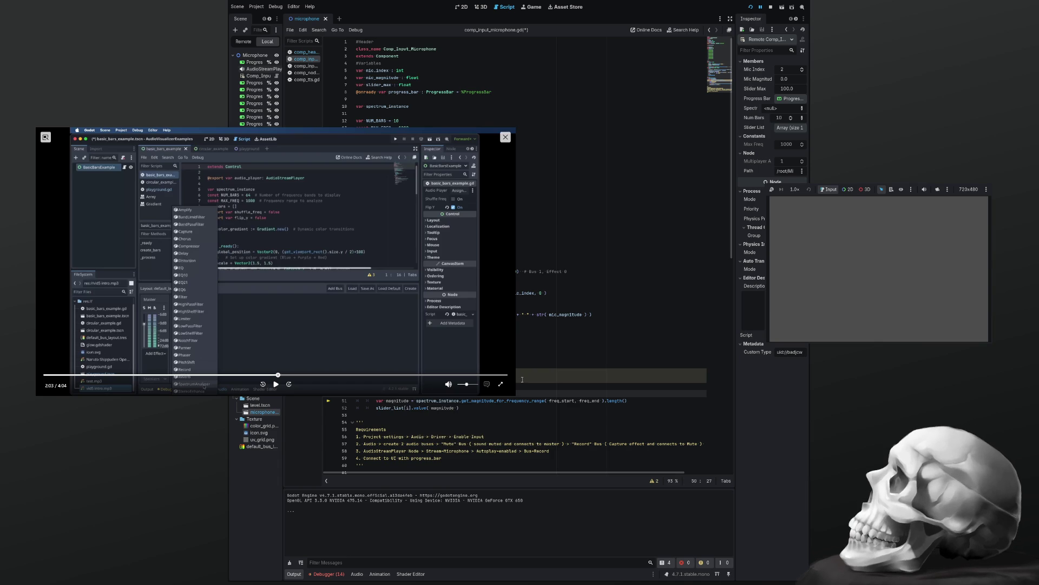
key("Return")
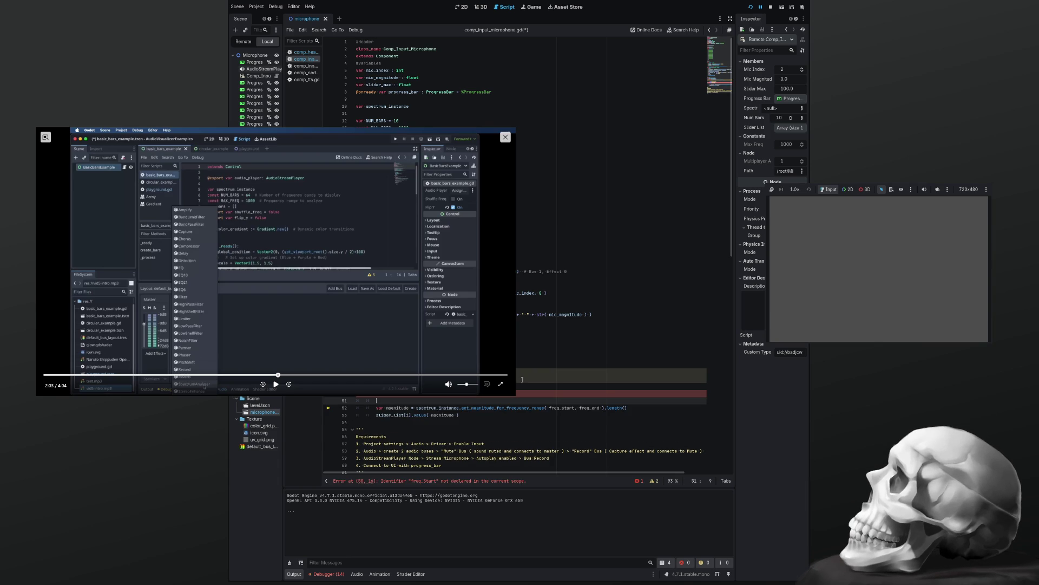
type("print(")
type("freq")
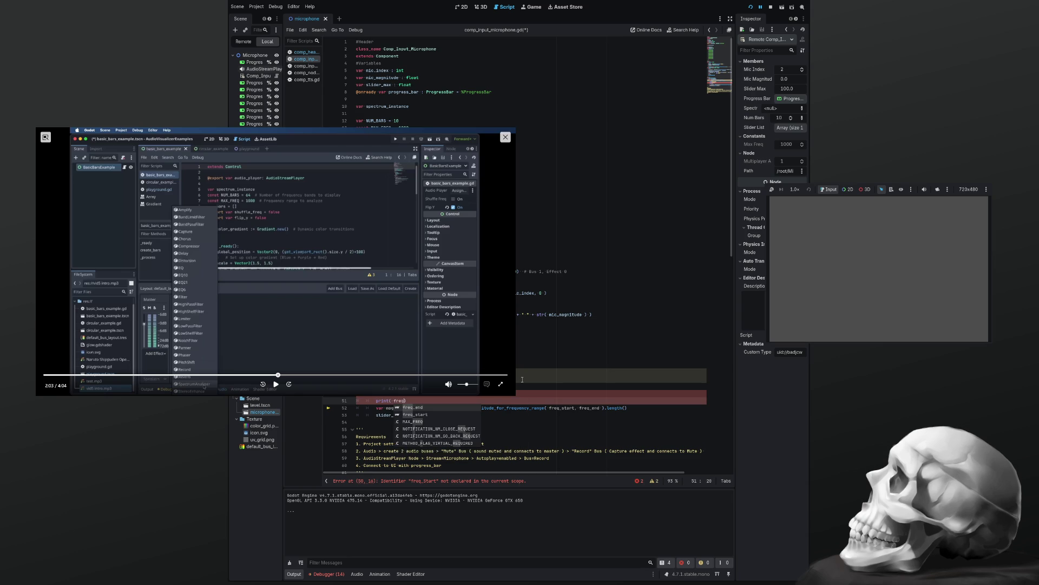
type("_end )")
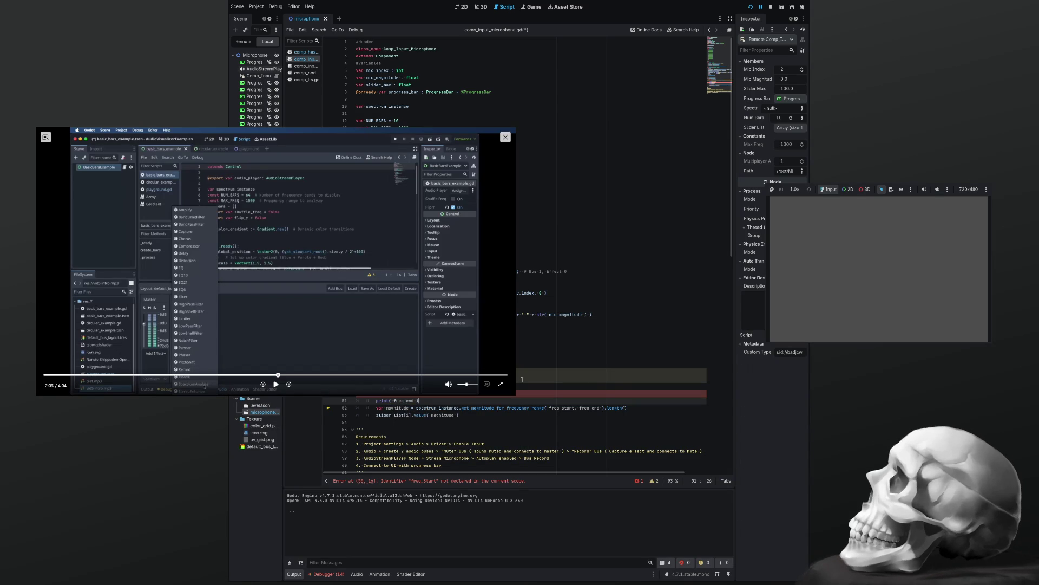
Fix the misspelled freq_start on line 50, save, and restart the scene.
key("Up")
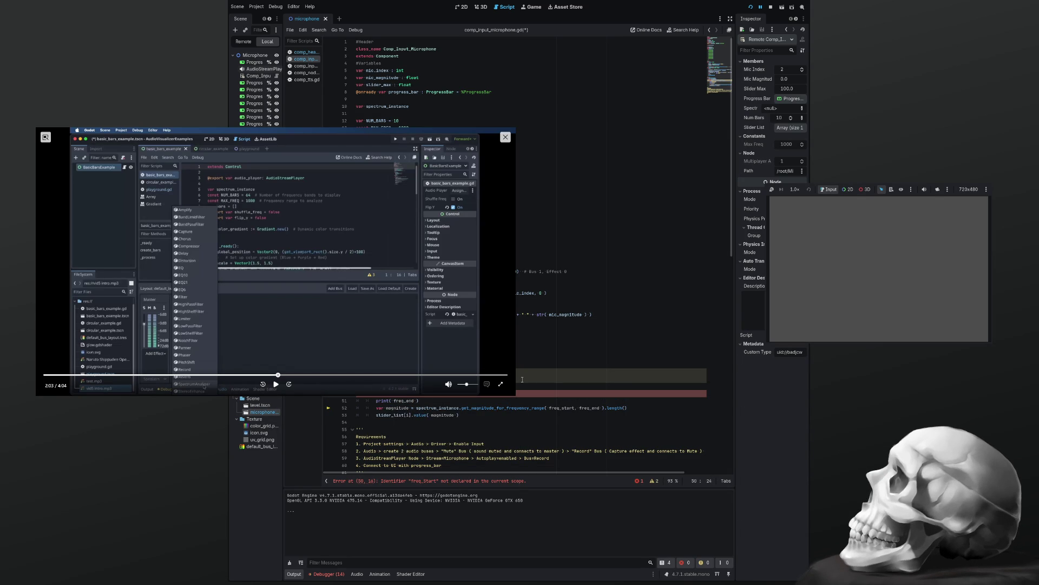
key("BackSpace")
type("s")
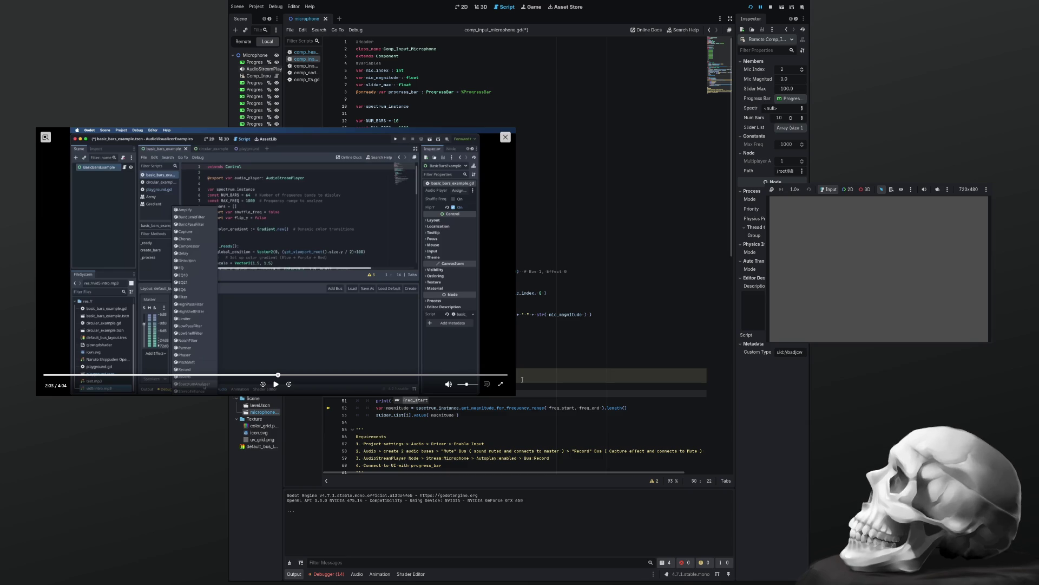
key("Escape")
key("ctrl+s")
key("F8")
key("F5")
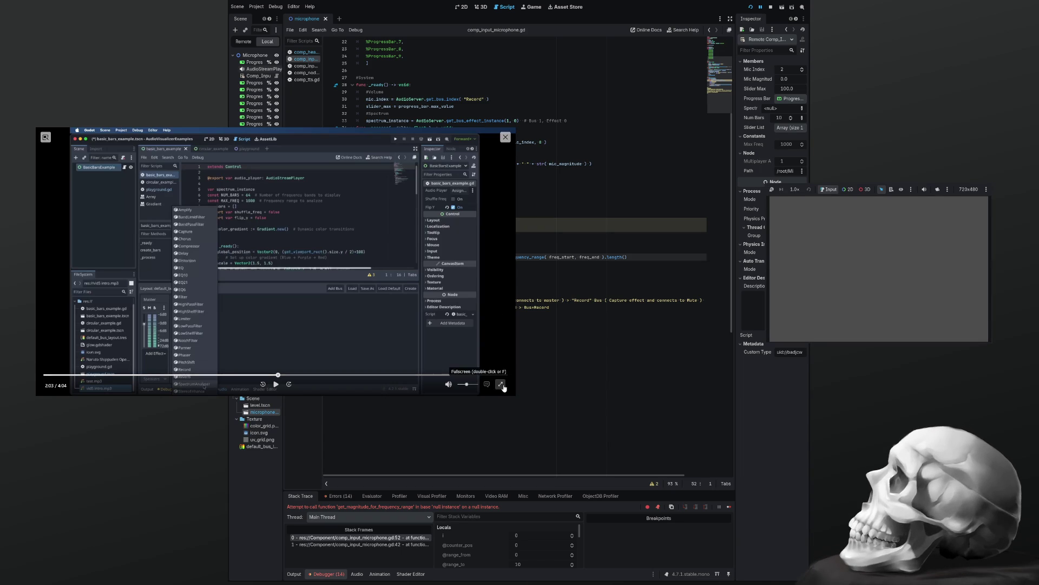
Shrink the reference video player and select spectrum_instance on line 33 in the variable declarations.
left_click_drag(510, 394, 269, 257)
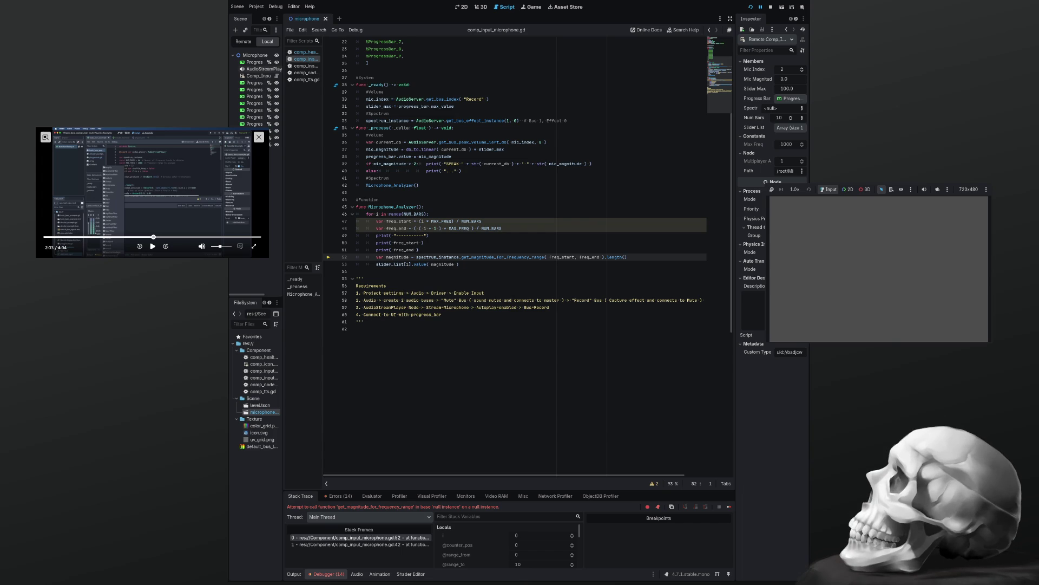
scroll(528, 233, "up", 5)
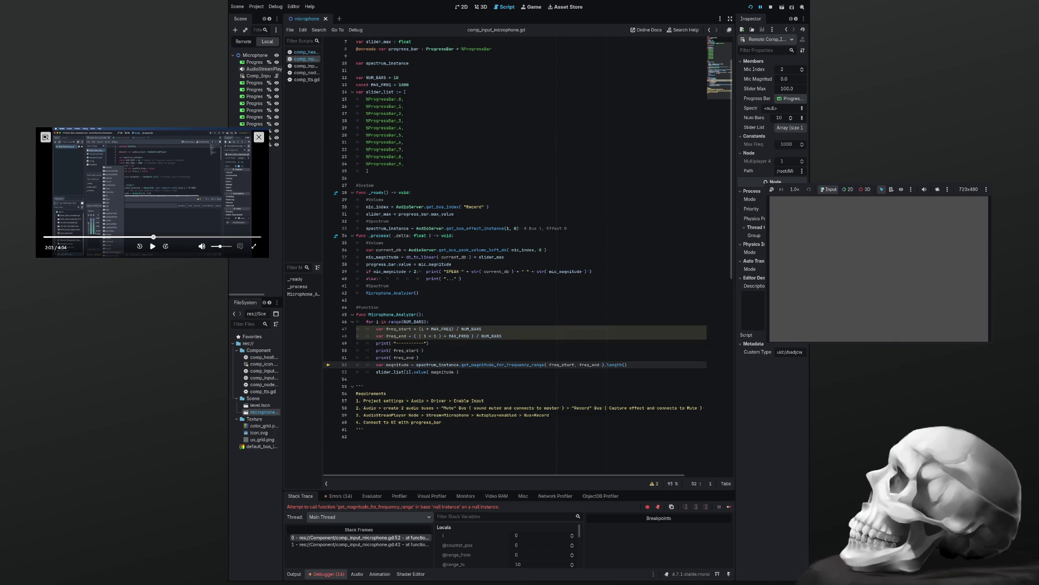
double_click(387, 228)
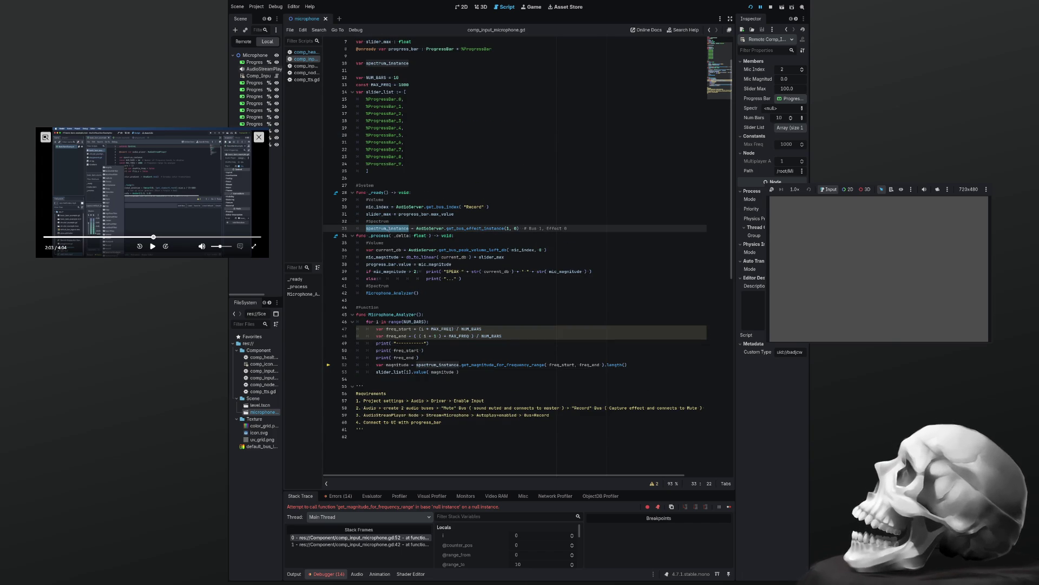
double_click(429, 228)
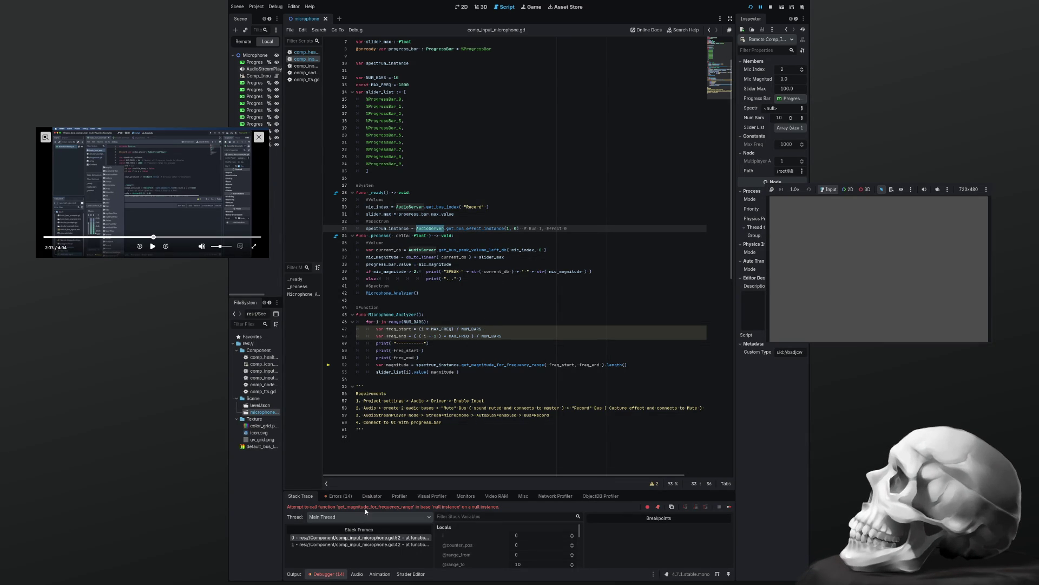
Check the Output log and get_magnitude_for_frequency_range on line 52, then list the debugger's 14 errors.
left_click(299, 574)
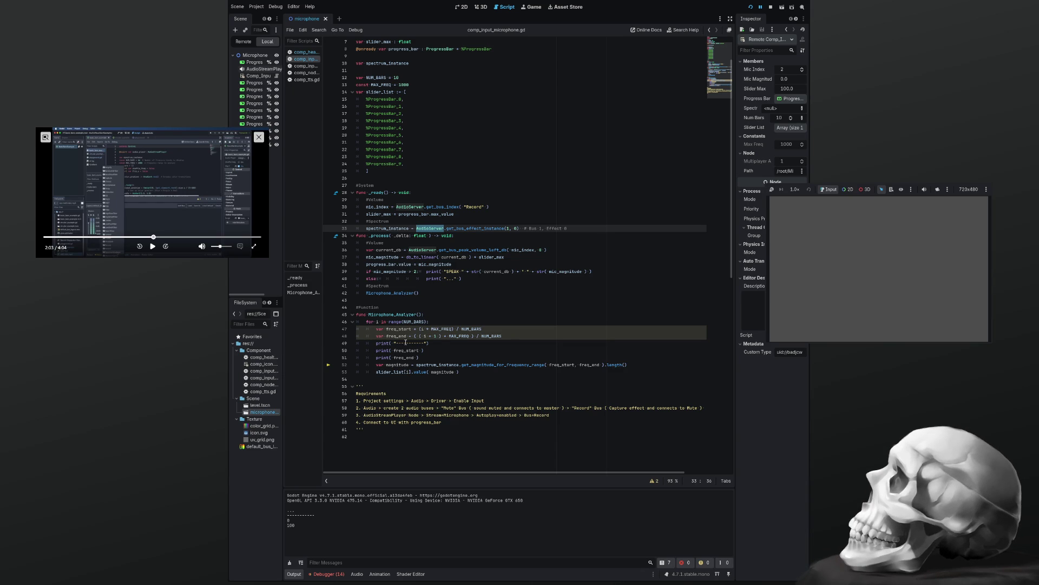
double_click(510, 365)
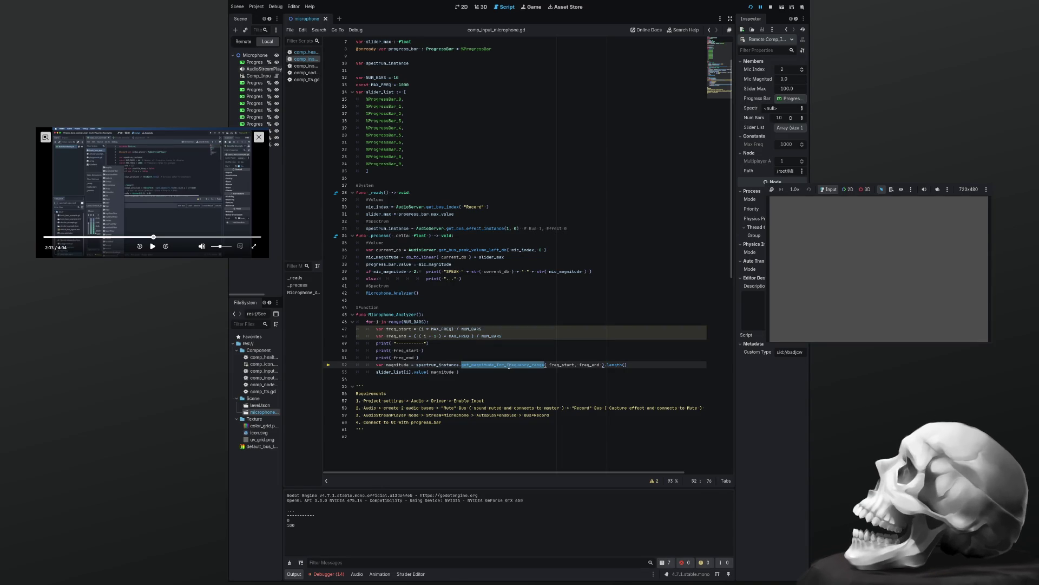
left_click(327, 574)
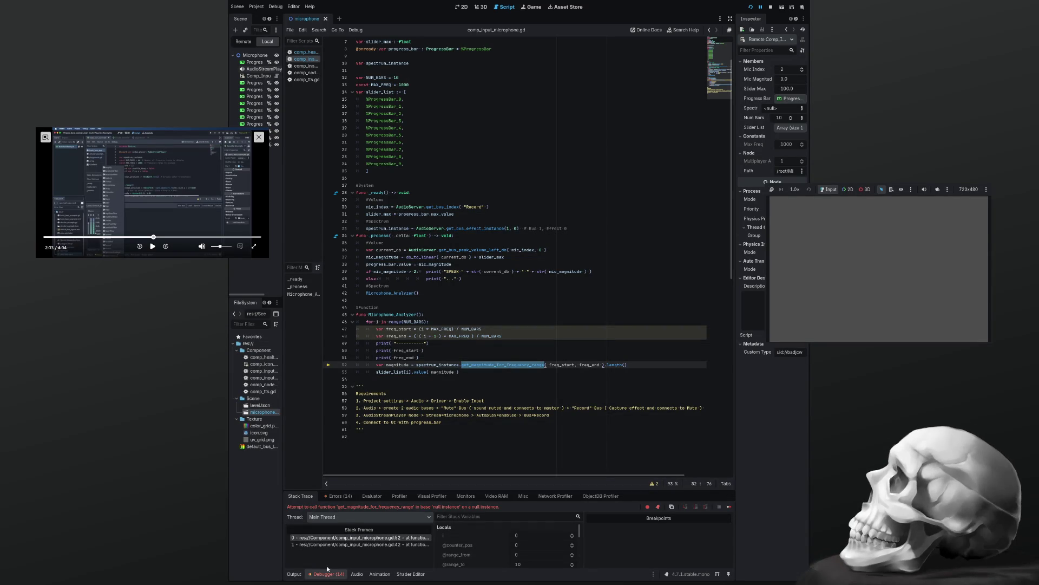
left_click(337, 497)
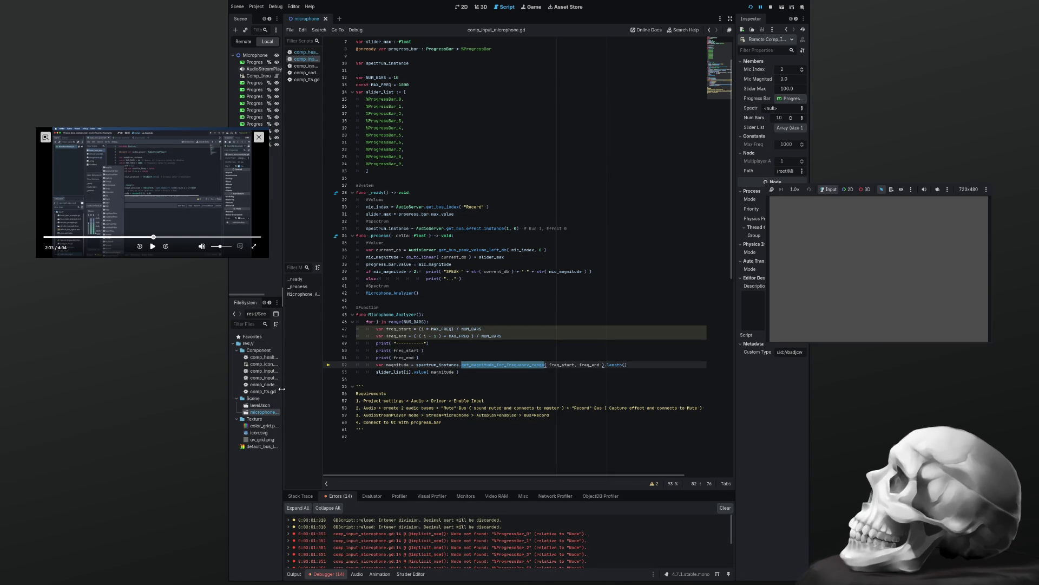
Replace line 15's slider_list entry with ProgressBar_0's node path, then save and rerun the scene.
left_click_drag(282, 389, 327, 389)
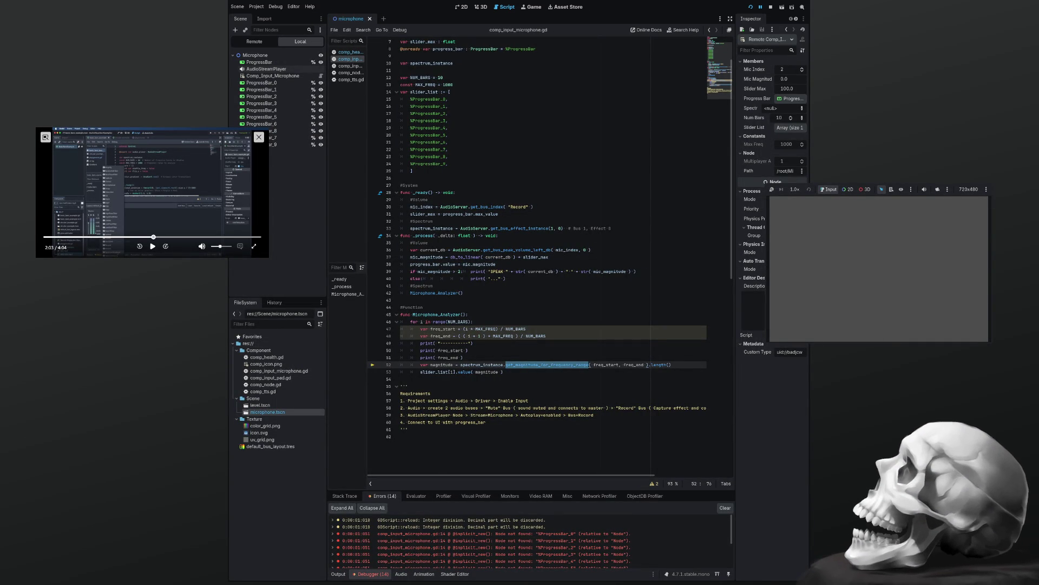
left_click(445, 99)
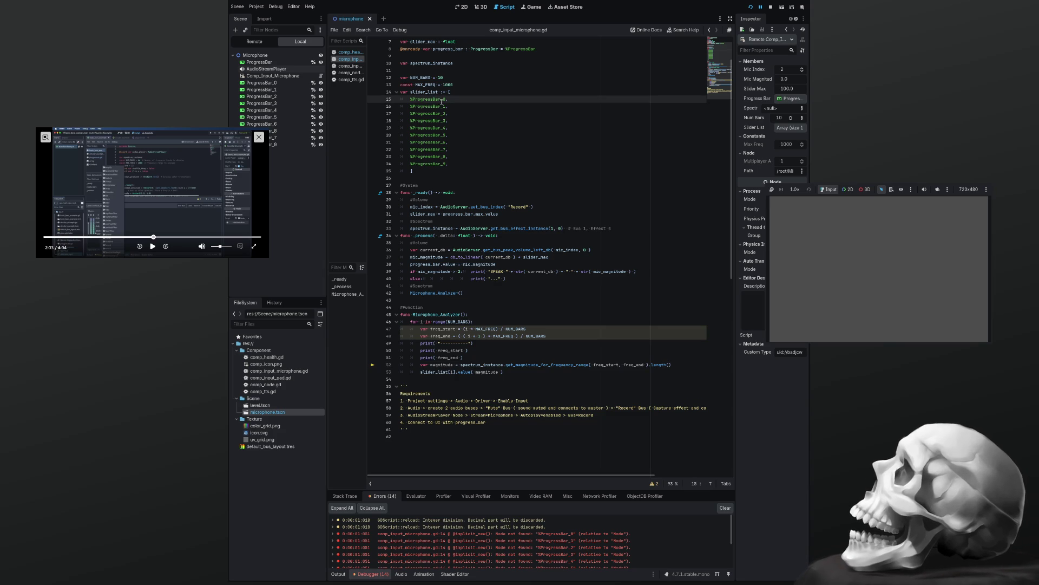
key("BackSpace")
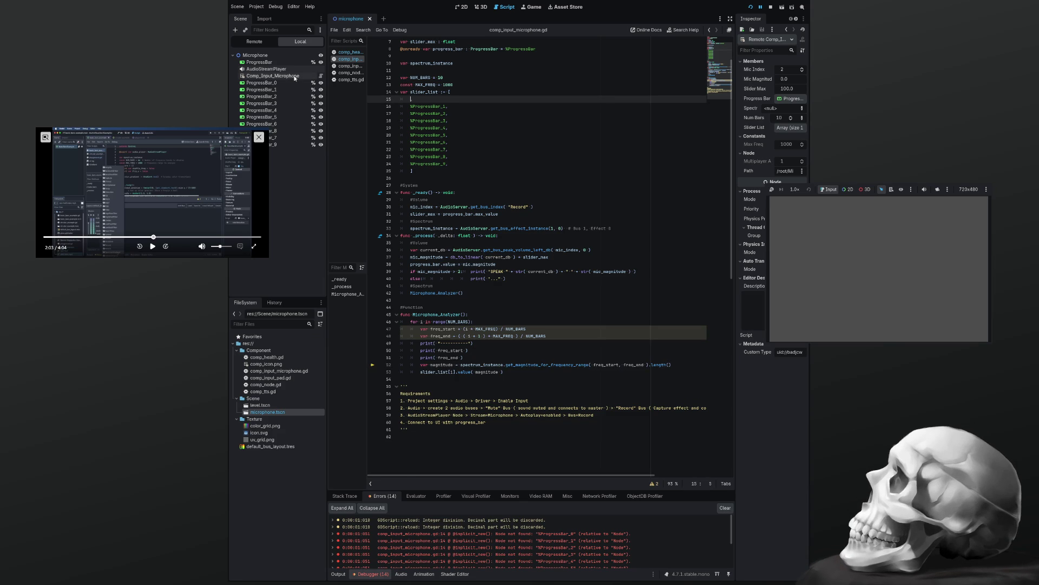
left_click_drag(266, 85, 412, 102)
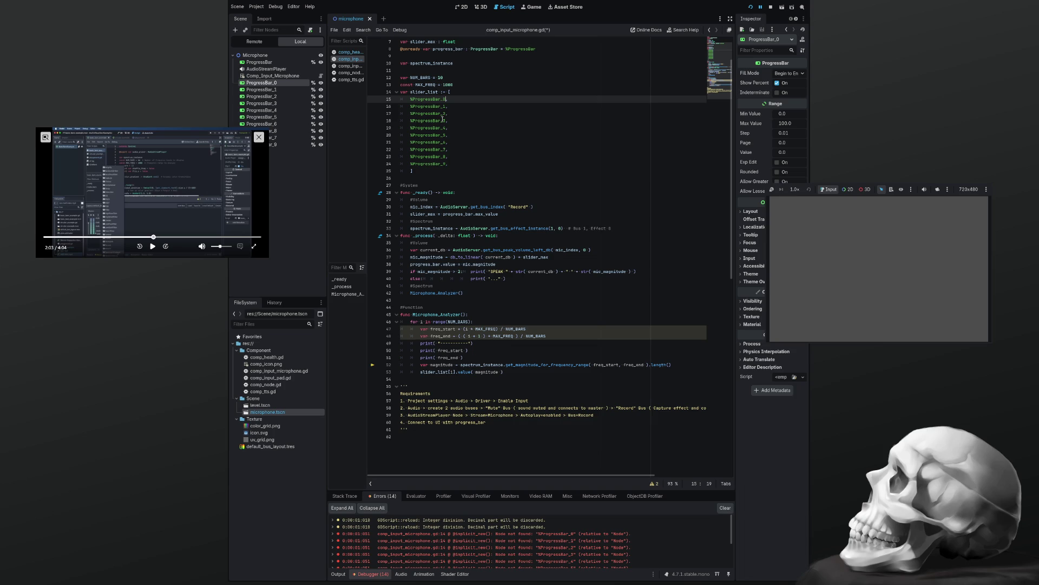
key("F5")
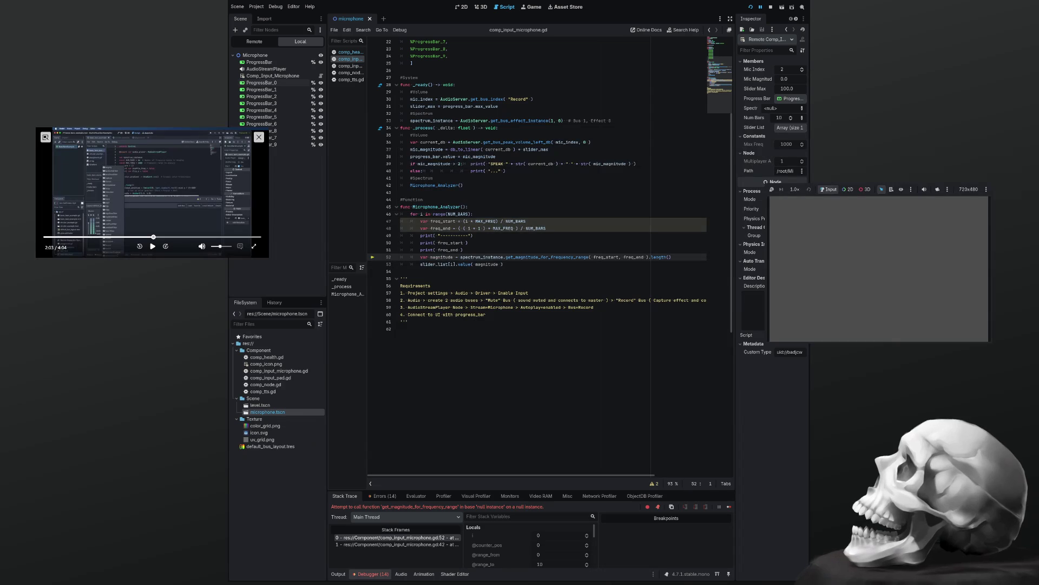
Show the Errors list in an enlarged debugger panel and select a variable on failing line 52.
left_click(382, 496)
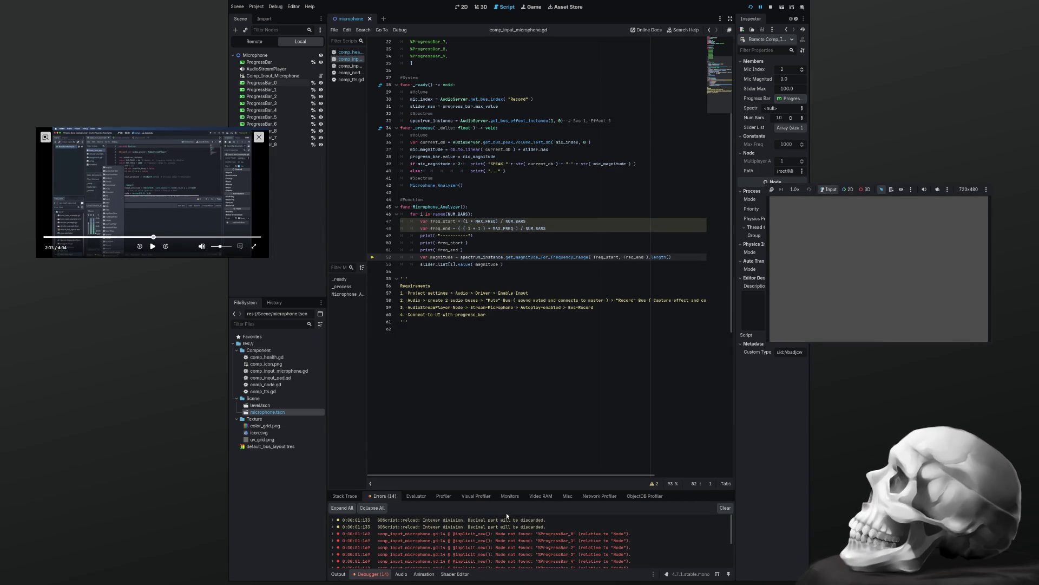
left_click_drag(514, 490, 510, 422)
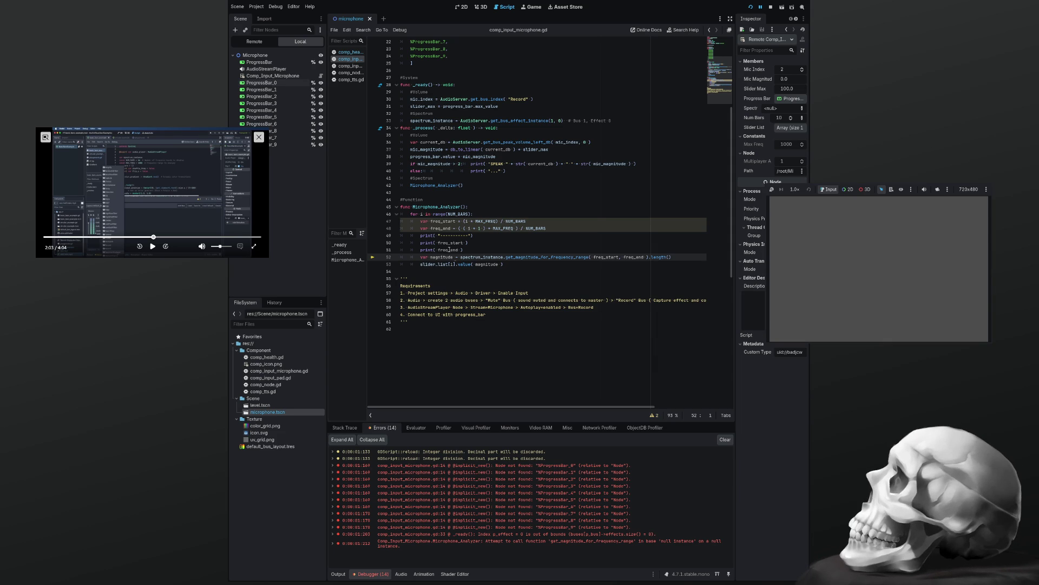
scroll(467, 287, "up", 4)
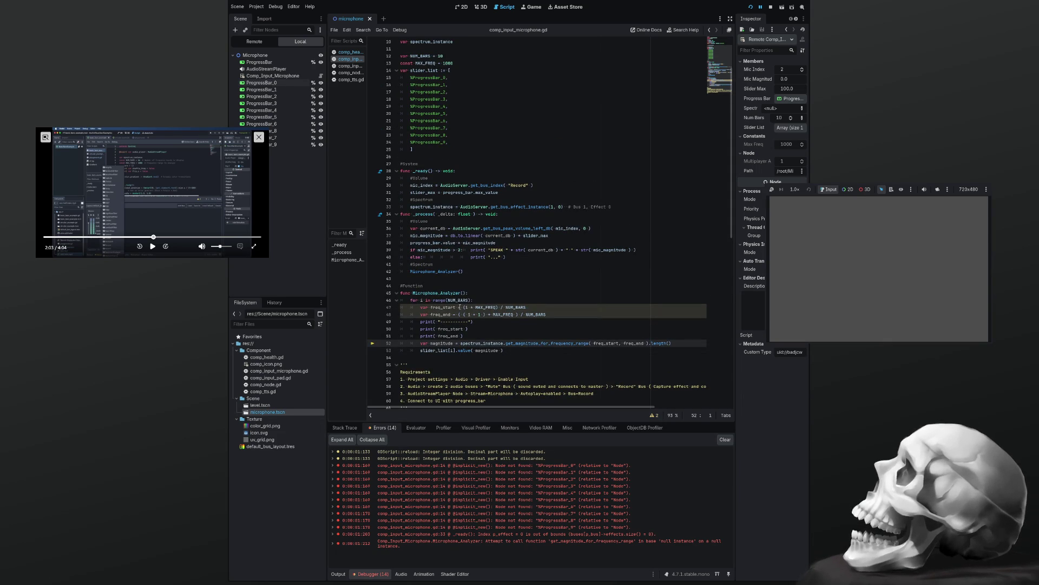
double_click(441, 343)
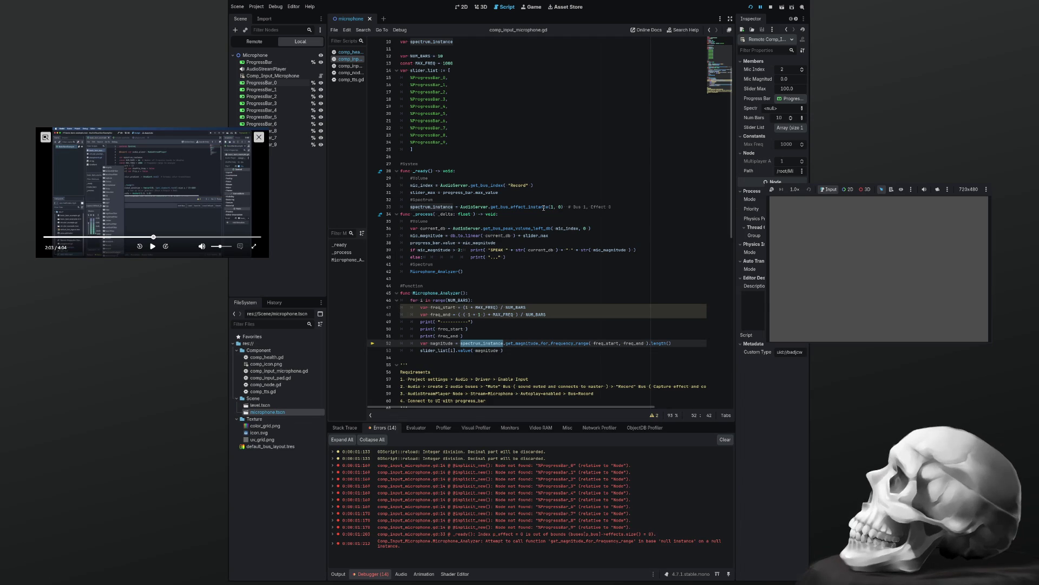
On line 33, replace get_bus_effect_instance's bus argument 1 with mic_index.
left_click(551, 208)
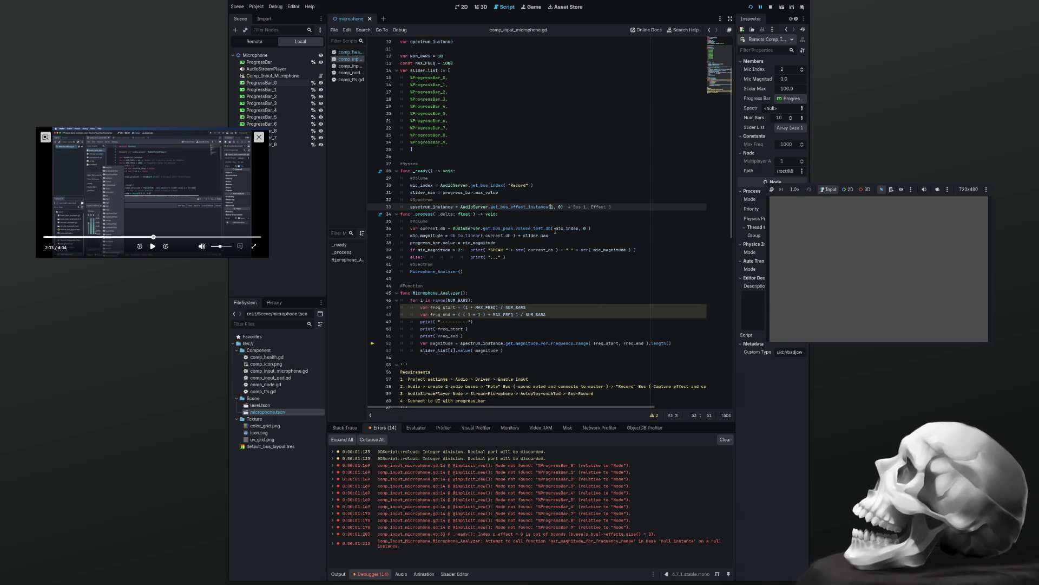
key("BackSpace")
type("mic_")
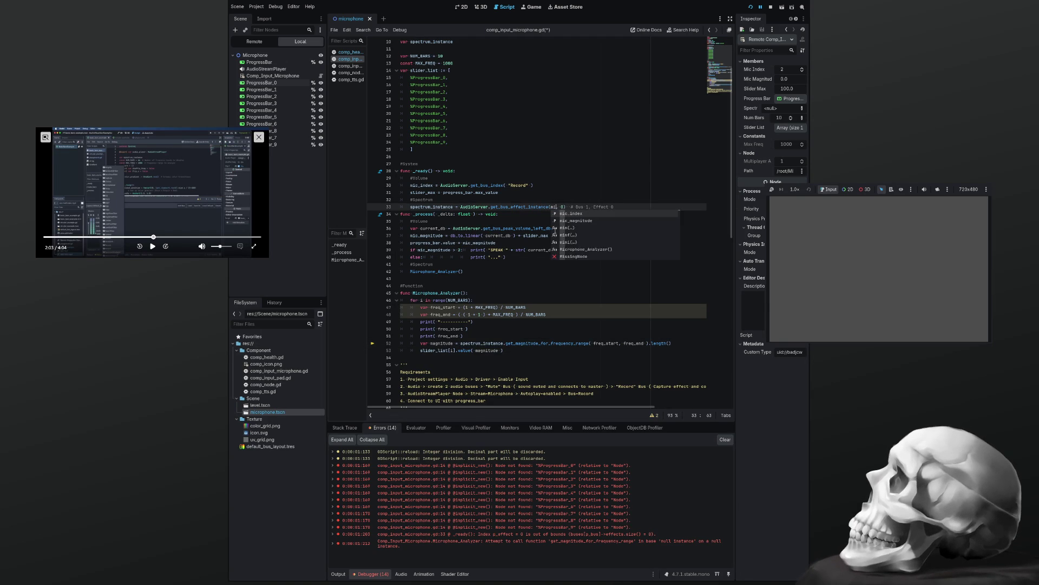
type("index,")
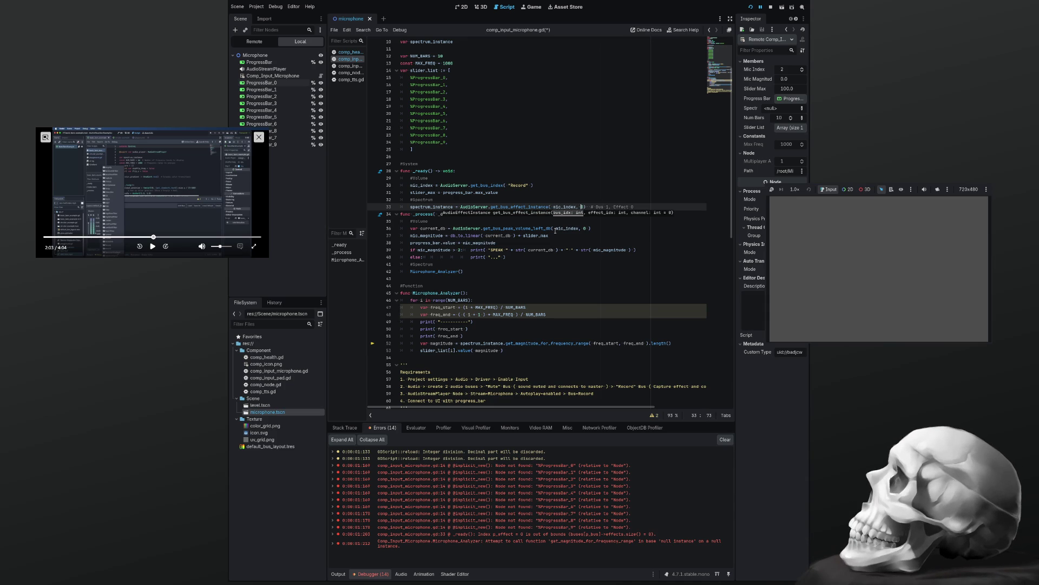
scroll(555, 230, "up", 3)
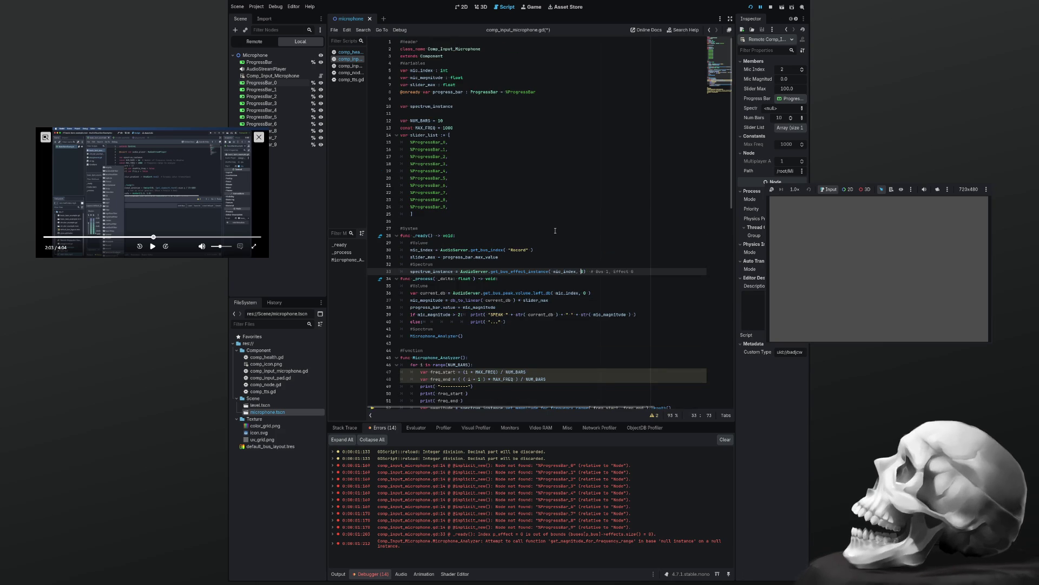
scroll(555, 231, "down", 1)
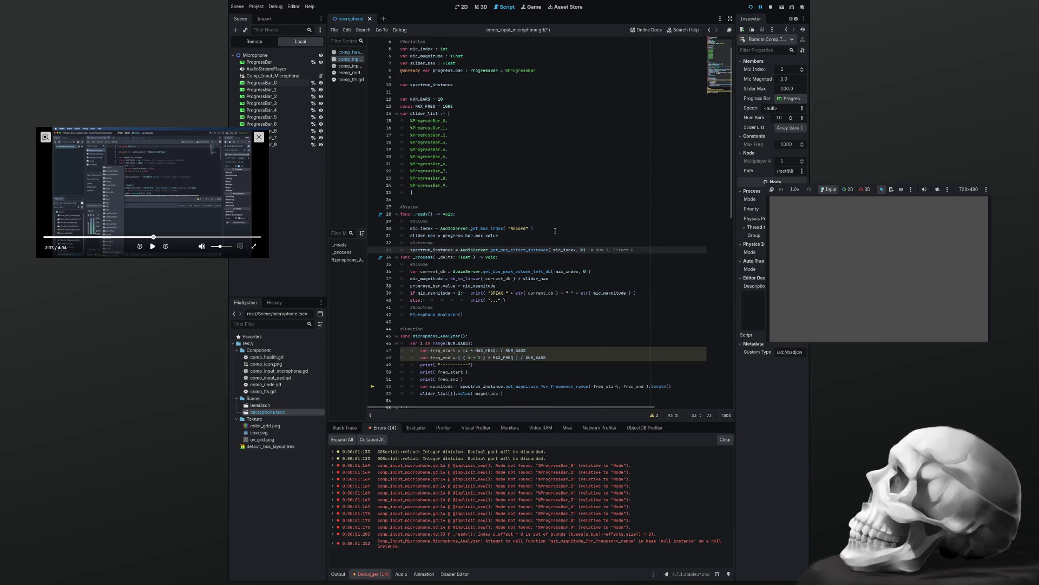
scroll(555, 231, "down", 2)
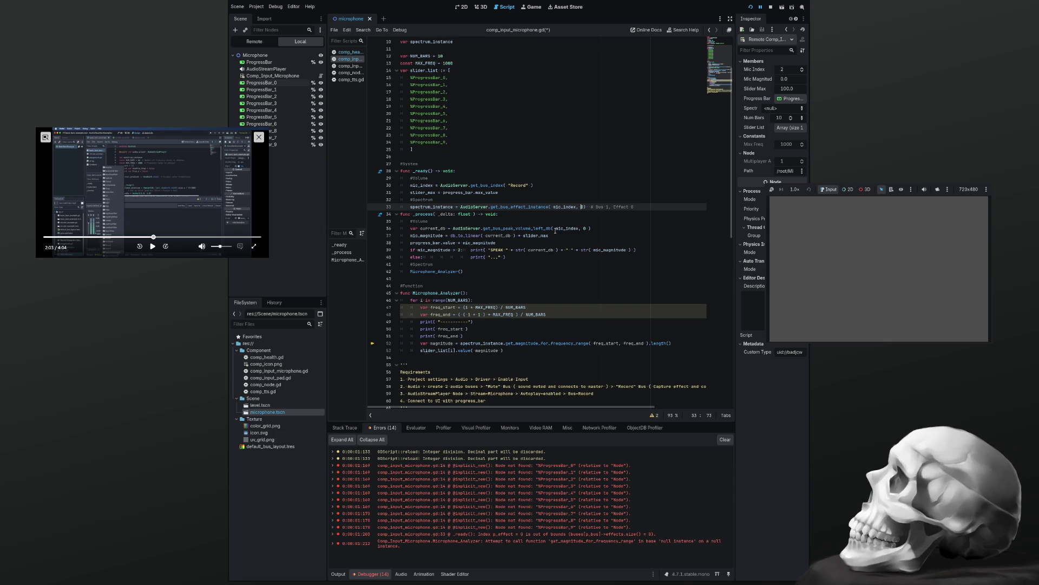
key("Up")
key("Up")
key("Up")
Add a new line assigning mic_effect = AudioServer.get_bus_effect( 0 ) using autocomplete.
key("Return")
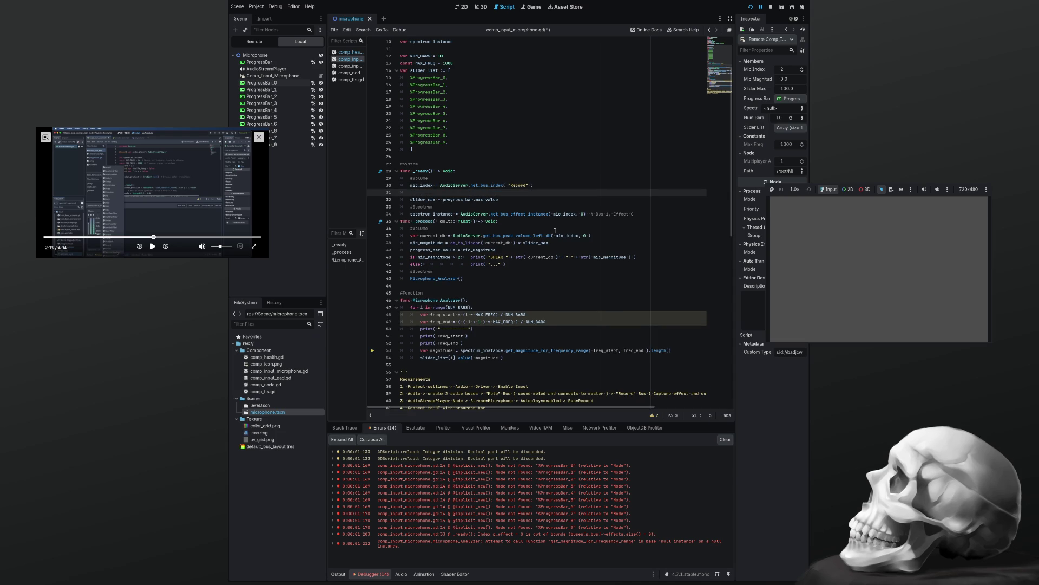
type("mic_effect")
type(" =")
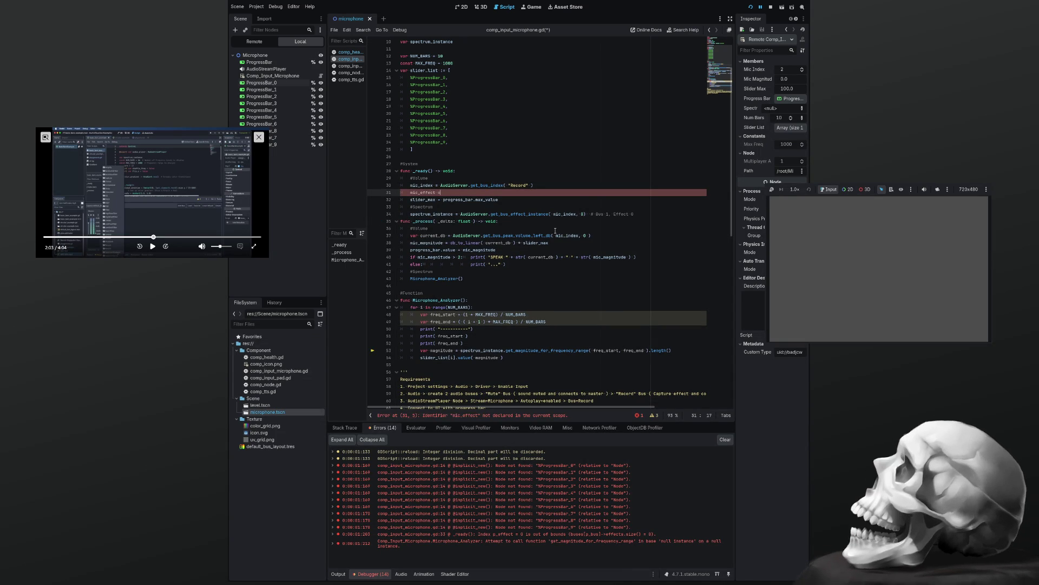
type(" AudioServer")
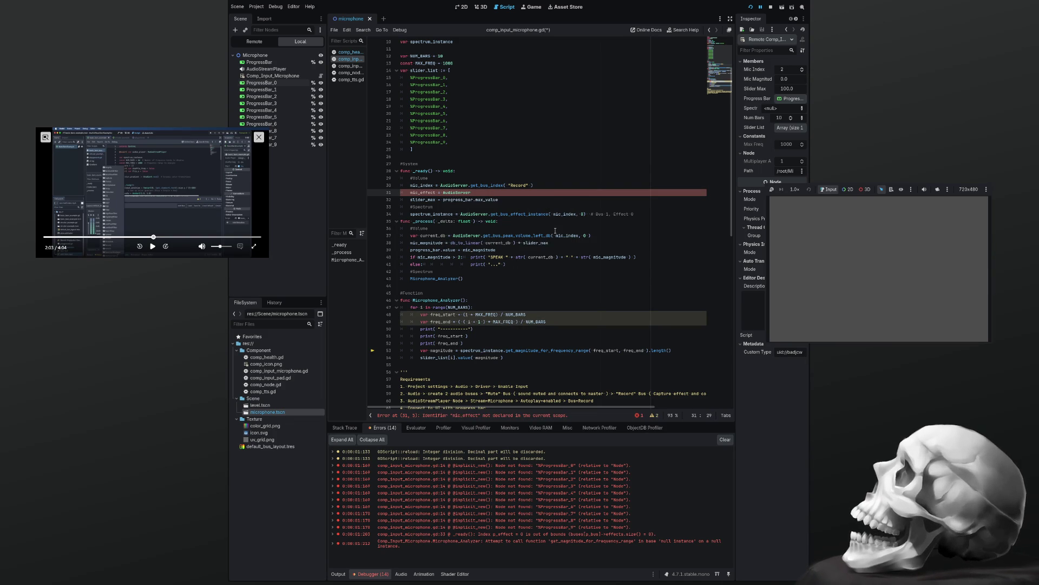
type(".")
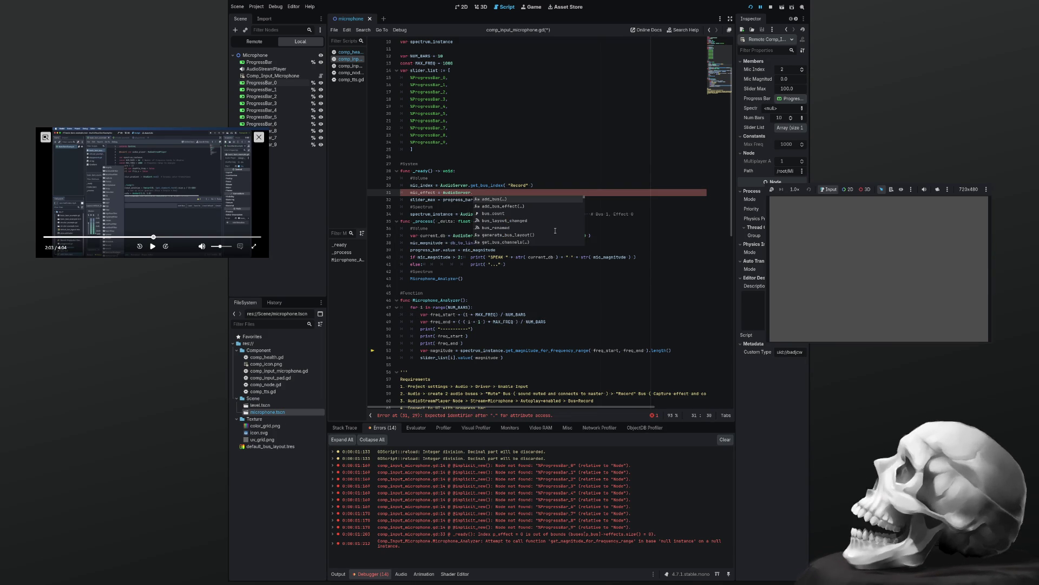
type("get_b")
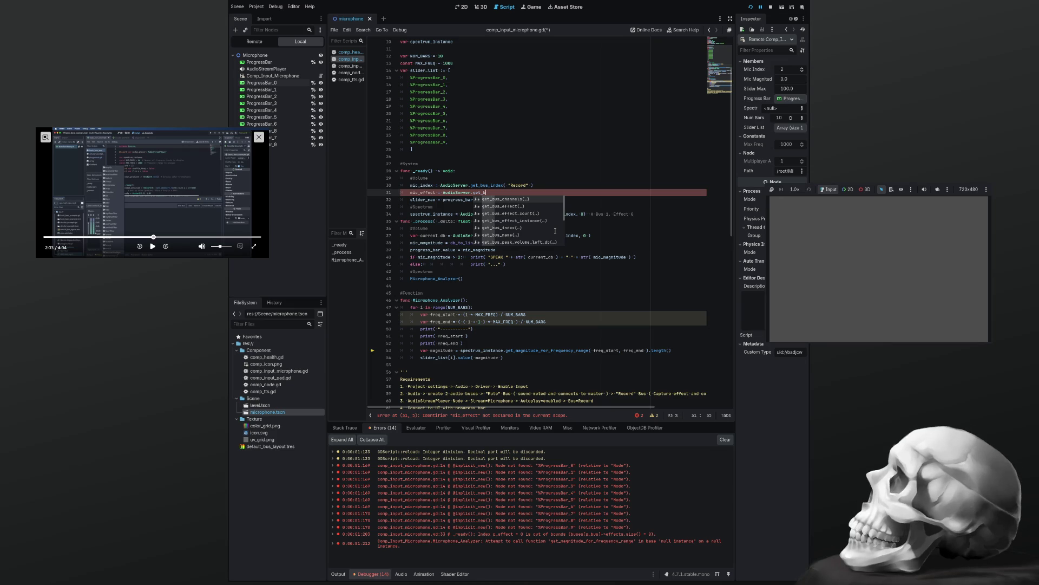
type("us_")
key("Return")
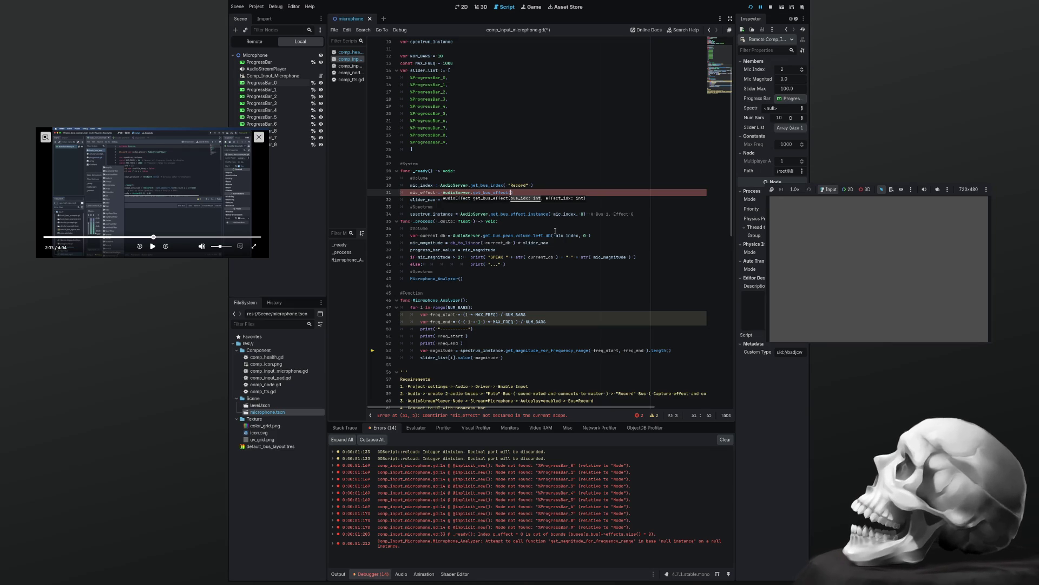
type("\"")
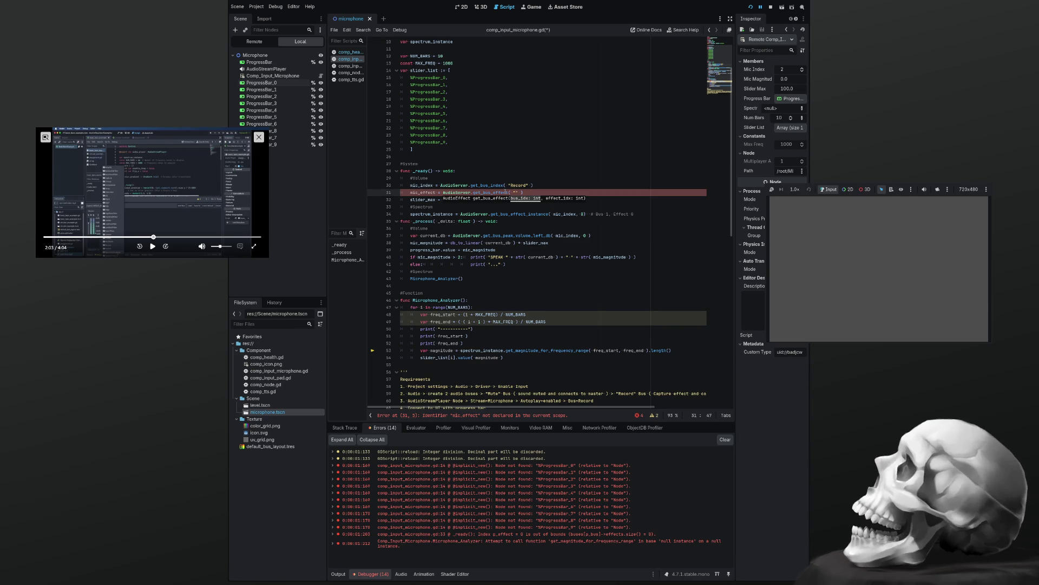
key("BackSpace")
type("0")
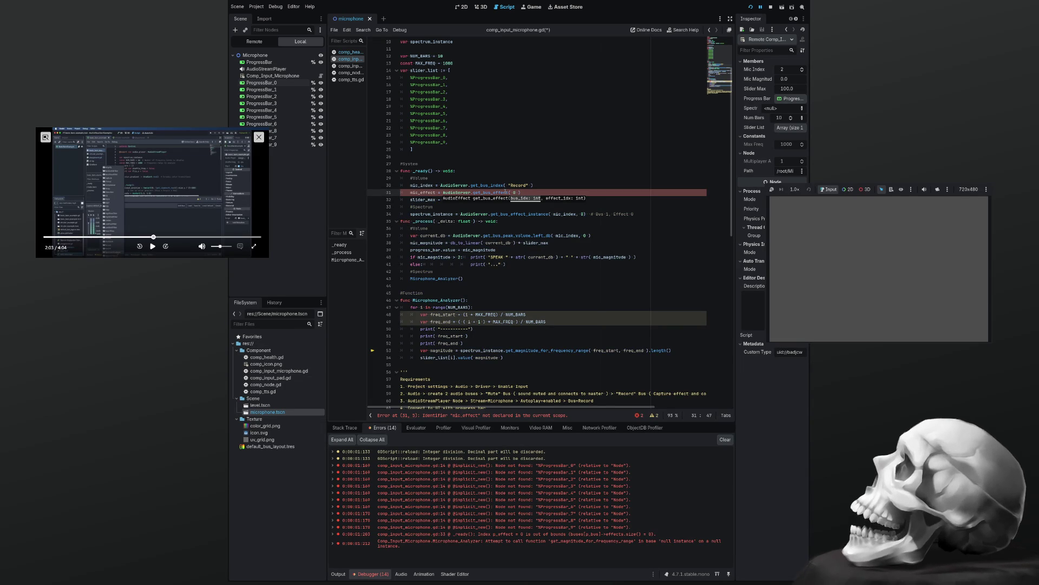
scroll(505, 192, "up", 3)
double_click(430, 249)
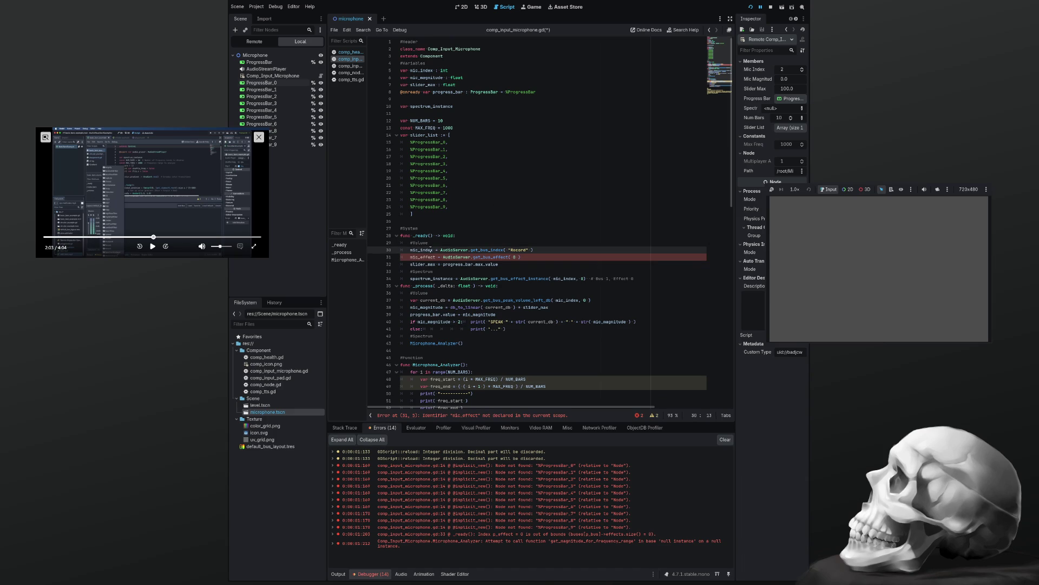
Declare 'var mic_effect : int' on a new line after line 5.
left_click(457, 71)
key("Return")
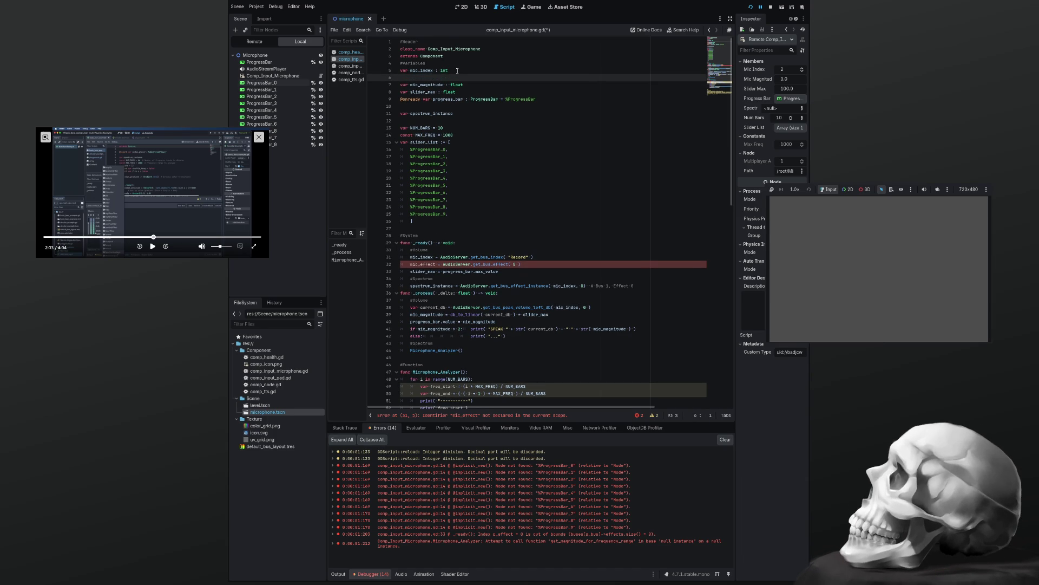
type("var_")
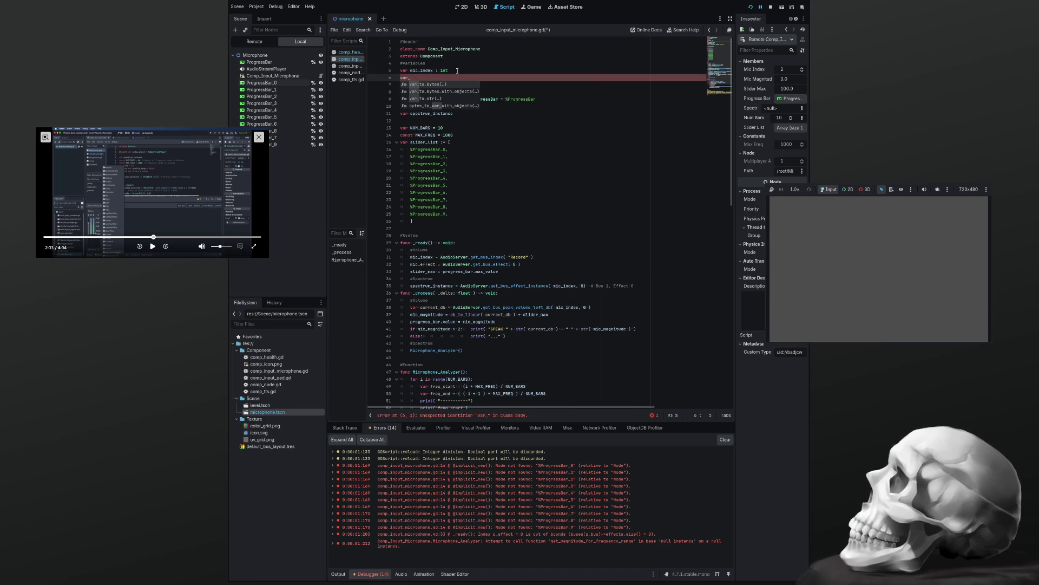
type("mic_effect : int")
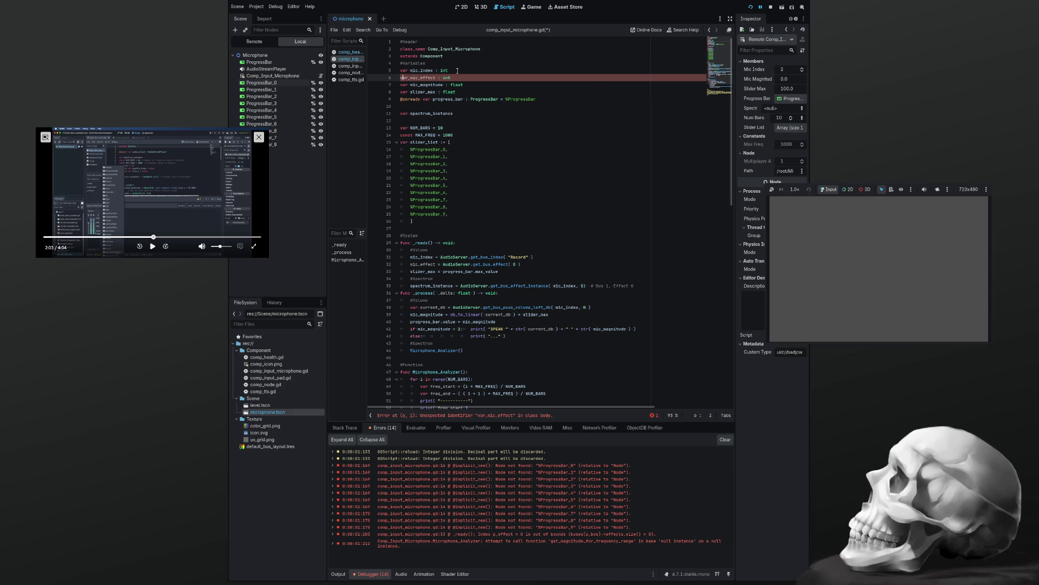
key("Delete")
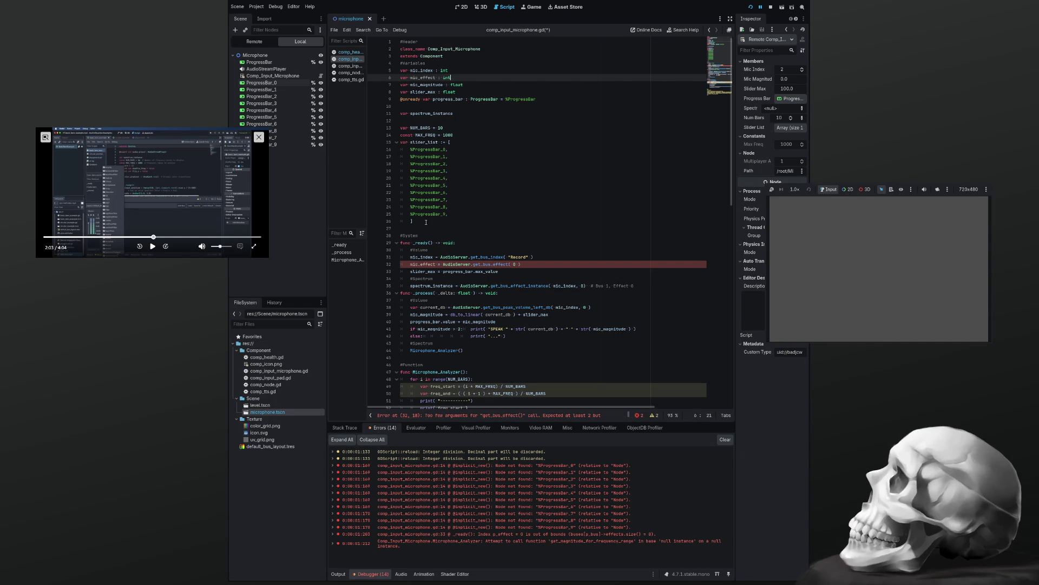
Insert 'mic_index,' as the first argument of get_bus_effect on line 32.
double_click(421, 257)
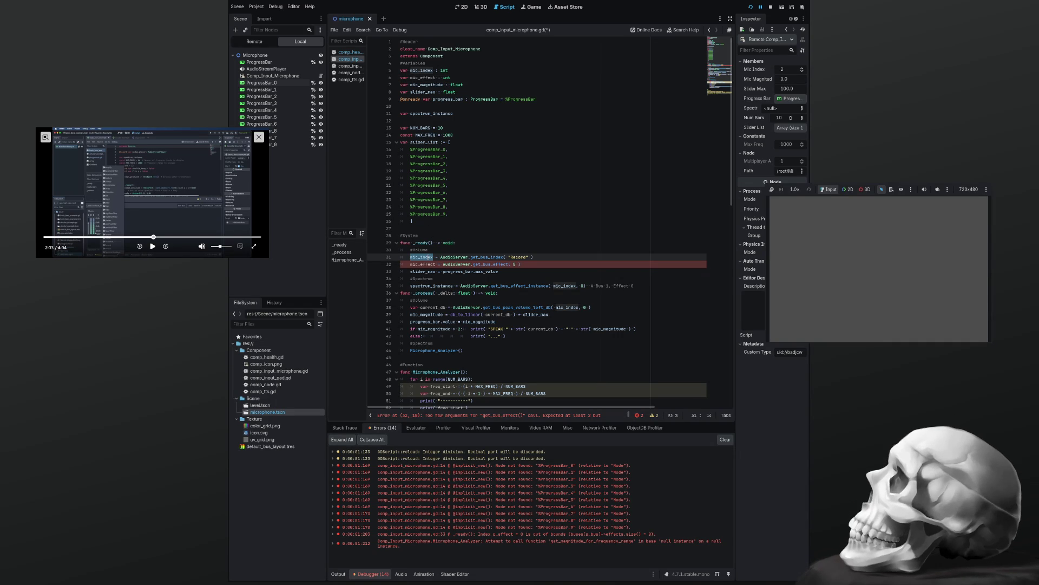
key("Up")
left_click(513, 264)
type("mic_index,")
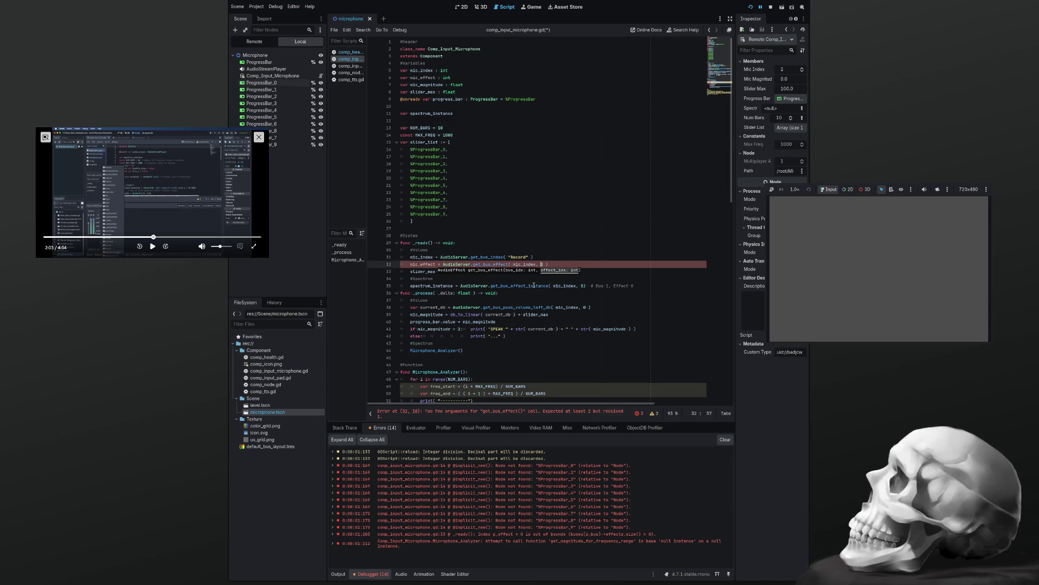
type("0")
left_click(542, 255)
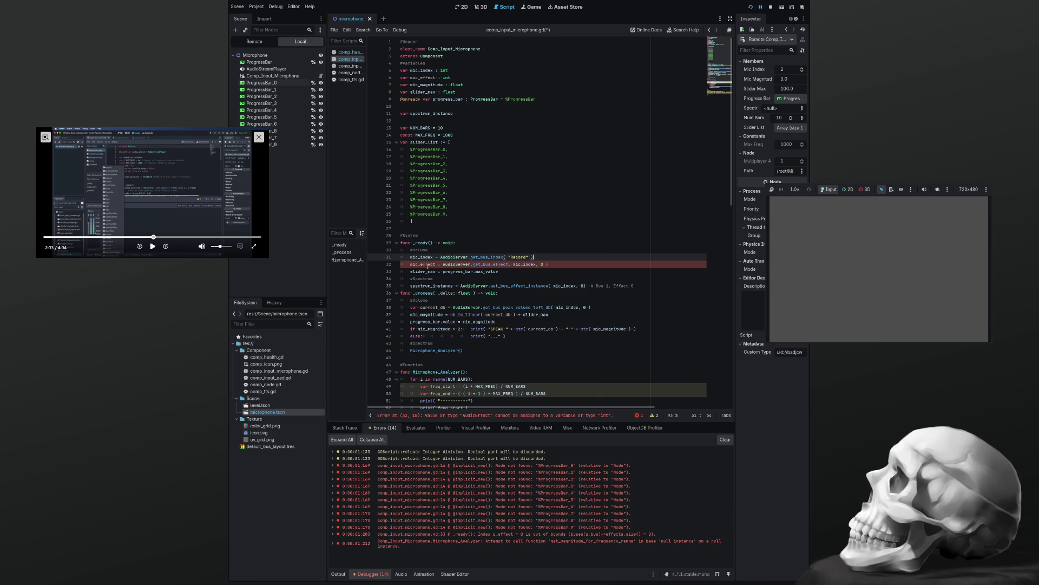
double_click(427, 264)
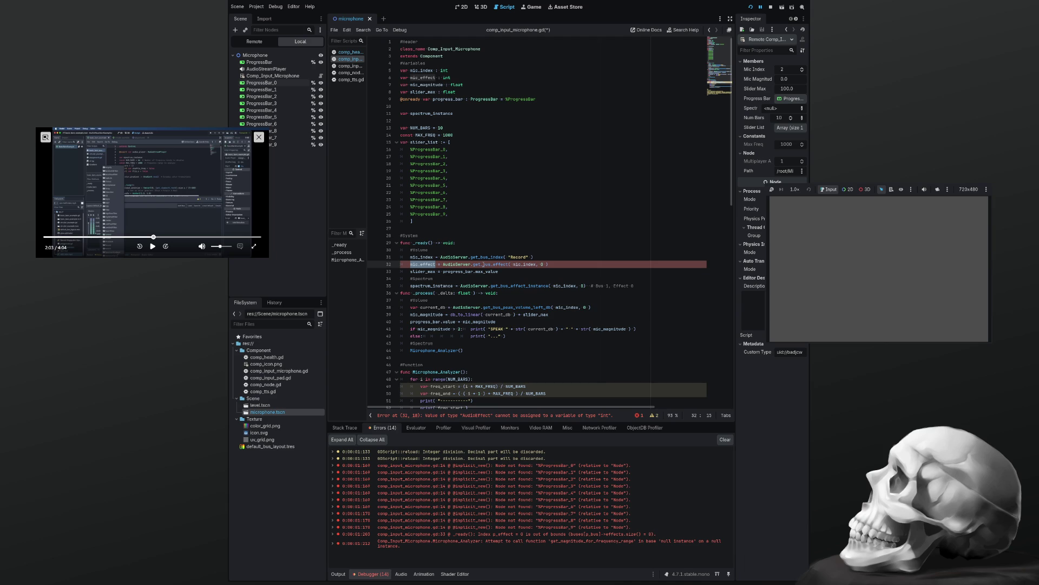
double_click(446, 78)
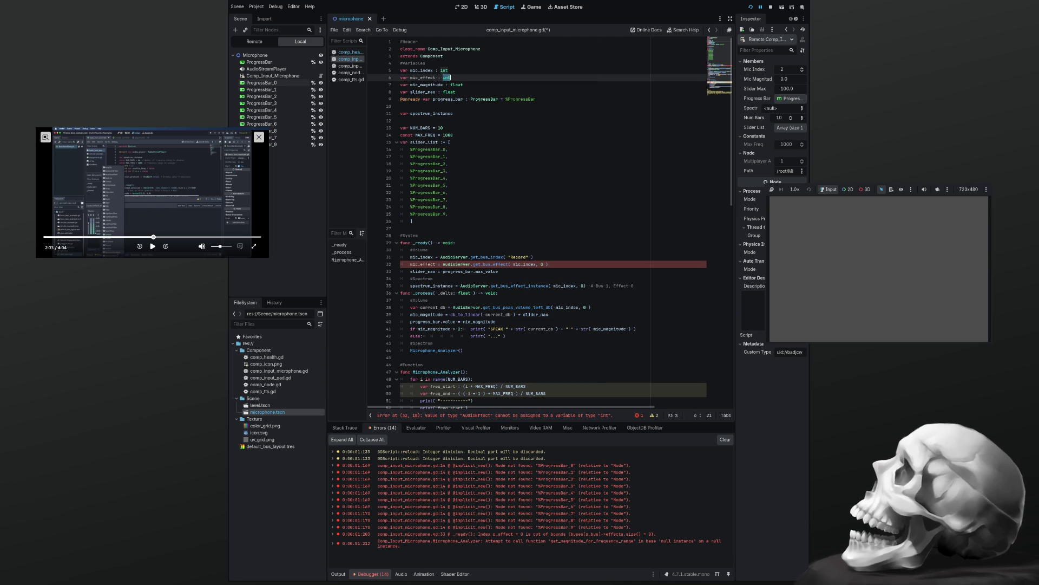
Change mic_effect's type on line 6 from int to AudioEffect.
type("Audi")
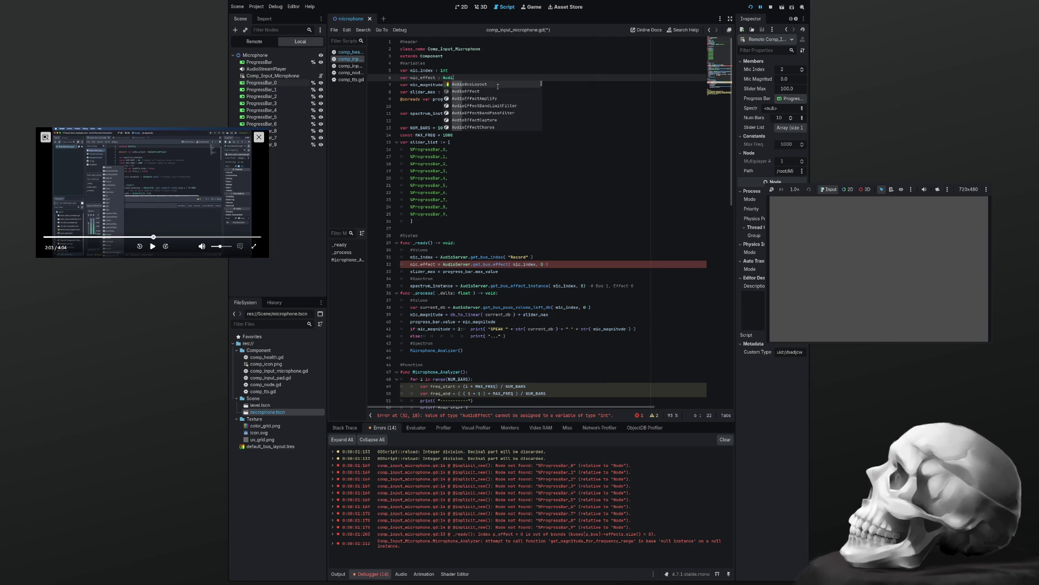
type("oE")
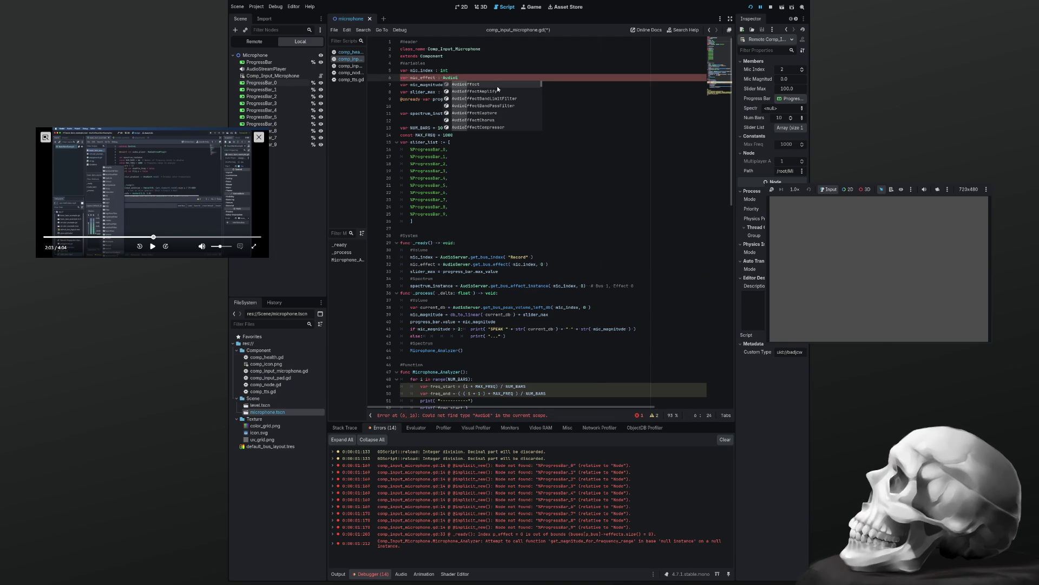
key("Return")
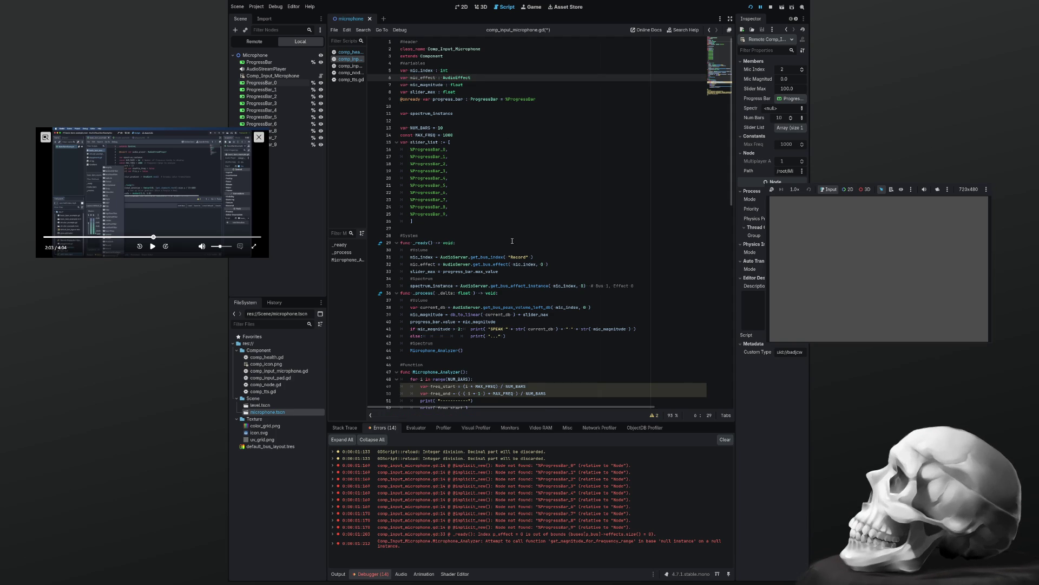
scroll(512, 241, "down", 1)
double_click(423, 243)
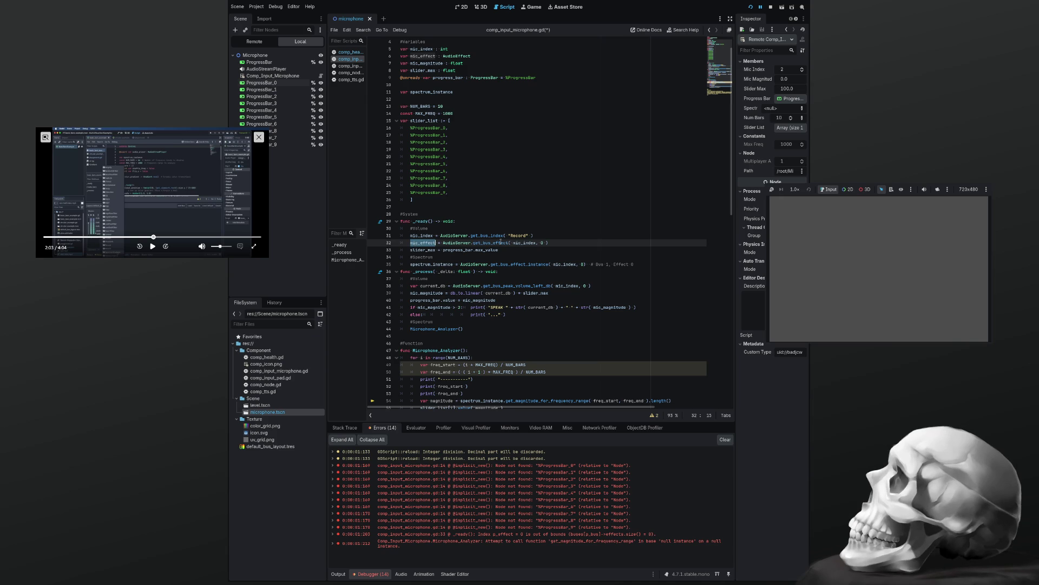
left_click(563, 240)
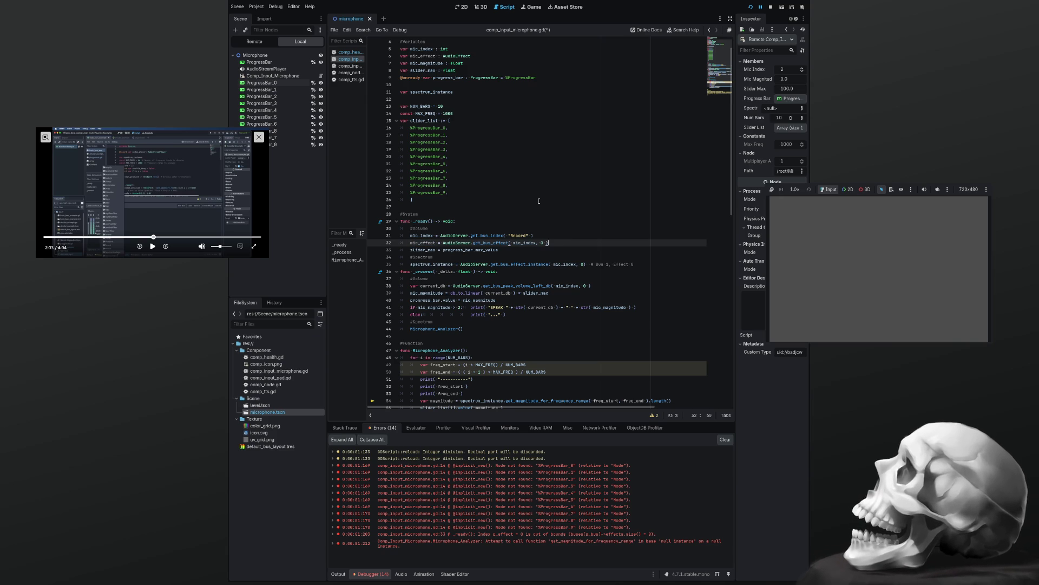
View the Audio bus layout, then switch the bottom panel to Output.
left_click(401, 574)
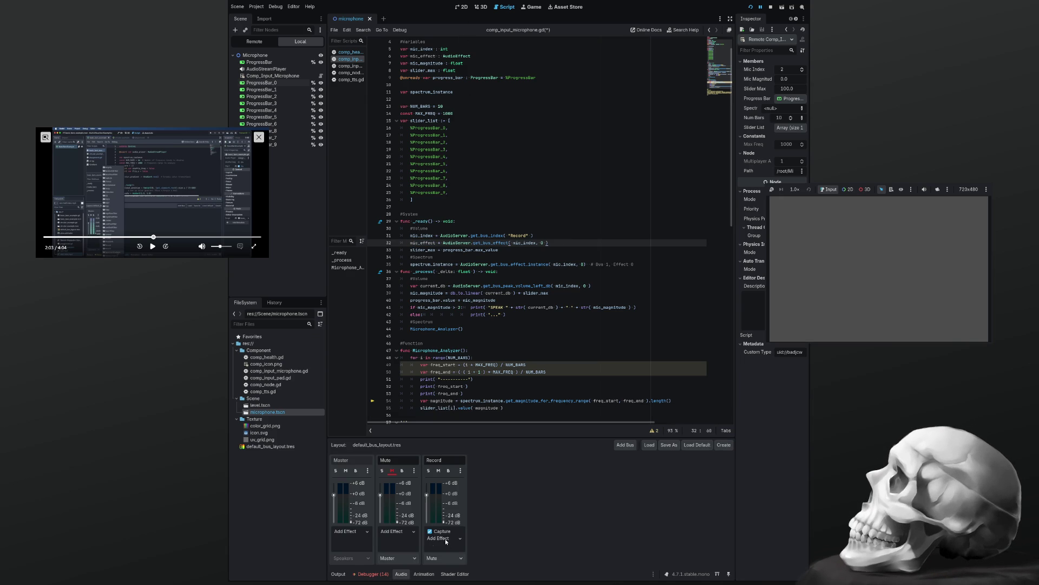
left_click(339, 574)
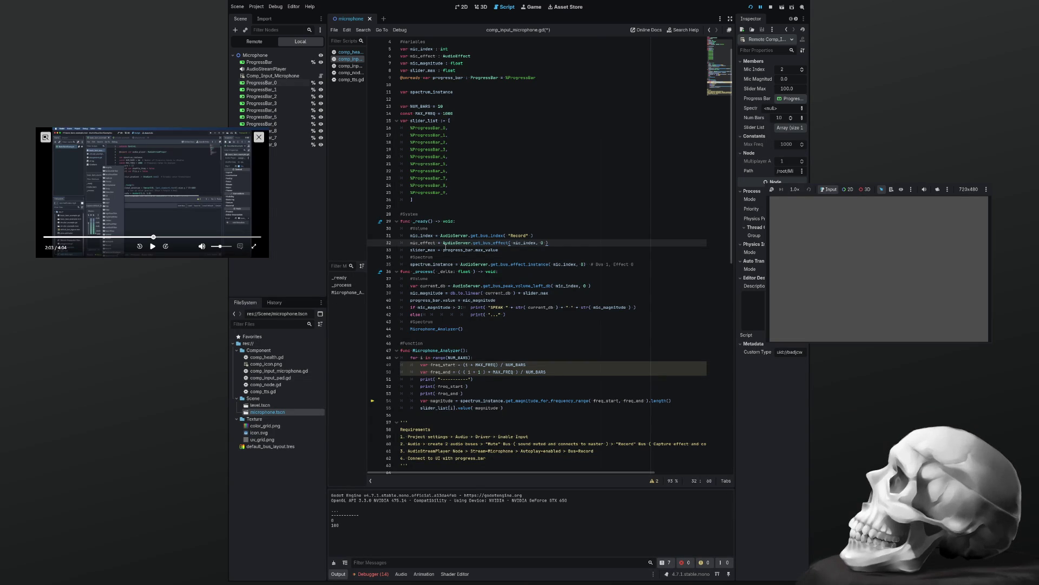
Find every mic_effect usage with Ctrl+F and select get_bus_effect_instance on line 35.
double_click(428, 243)
key("ctrl+f")
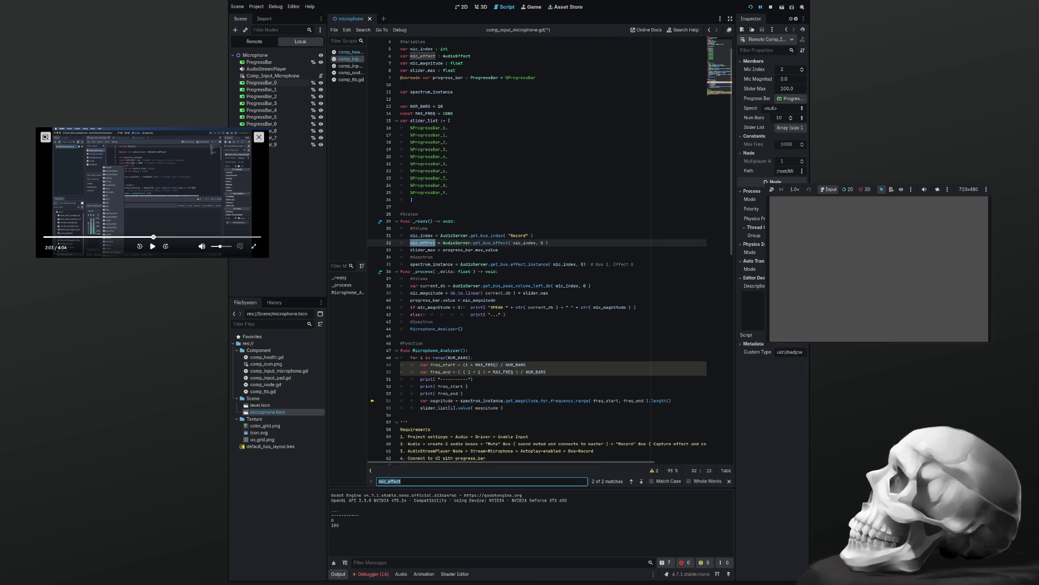
scroll(447, 258, "down", 1)
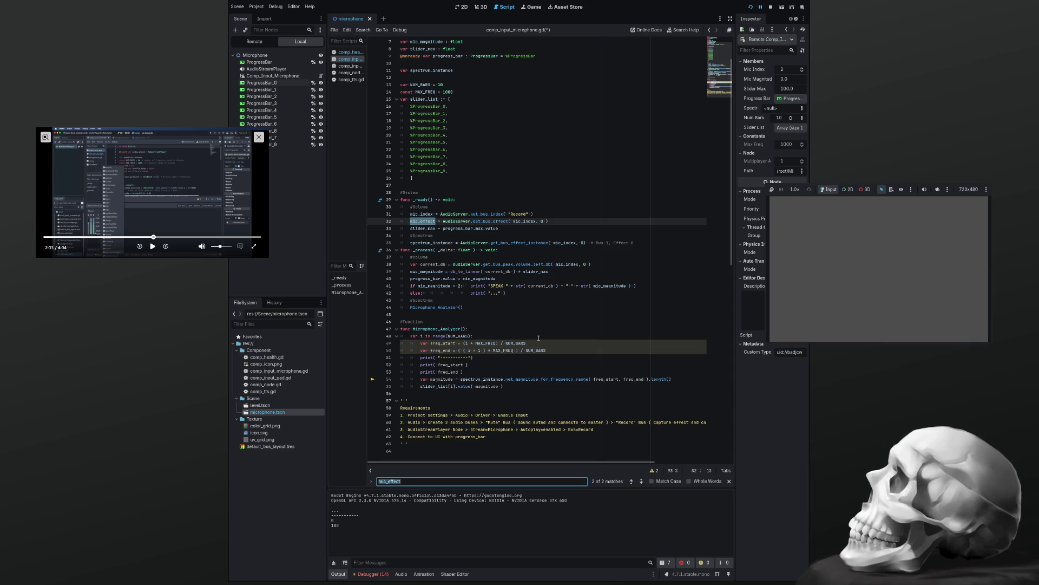
left_click(531, 243)
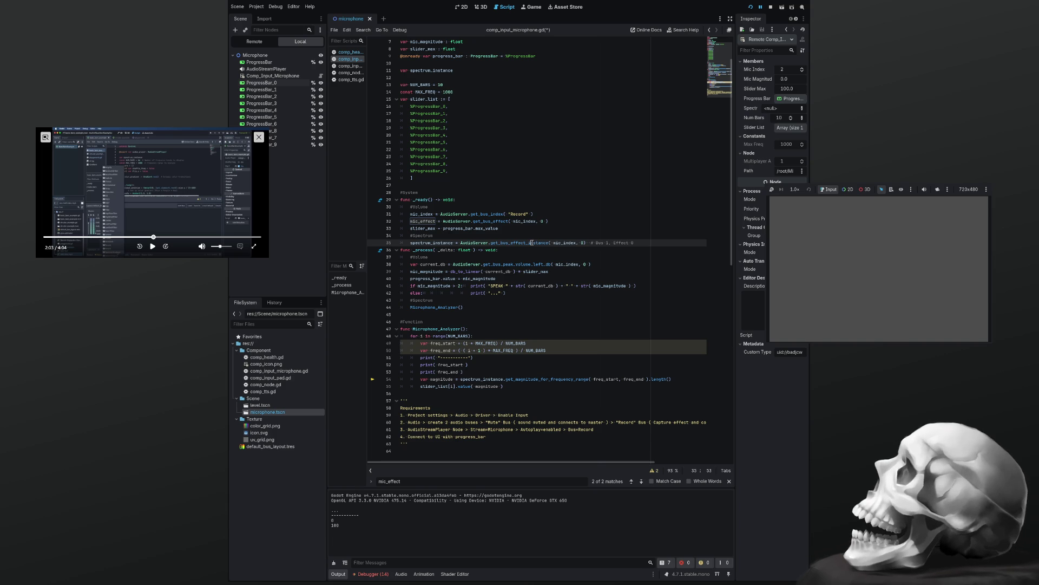
double_click(532, 243)
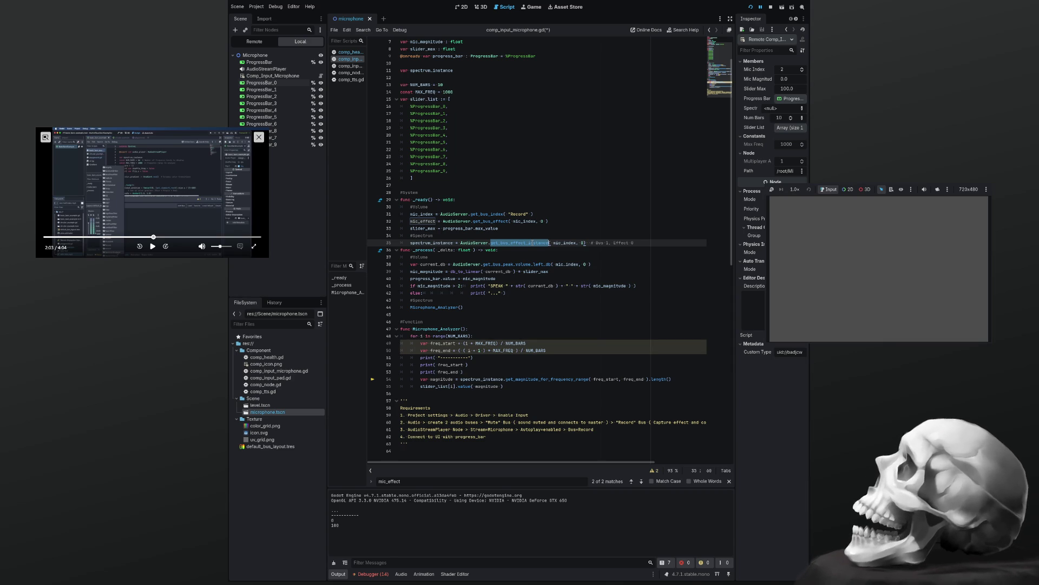
Keep 0 as the effect index argument of get_bus_effect_instance on line 35.
double_click(582, 244)
type("mic_effect")
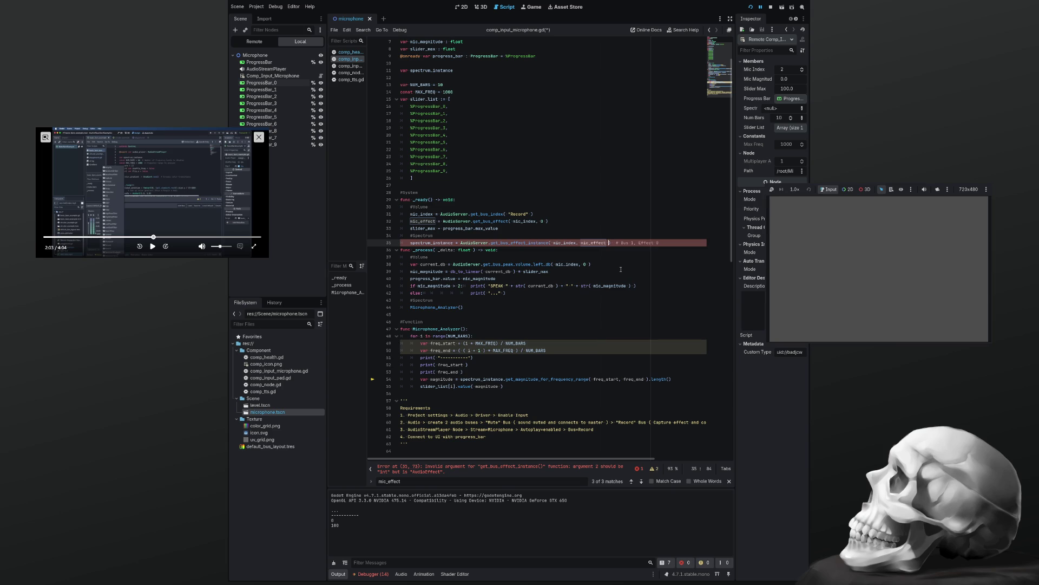
key("BackSpace")
key("BackSpace")
key("BackSpace")
type("0")
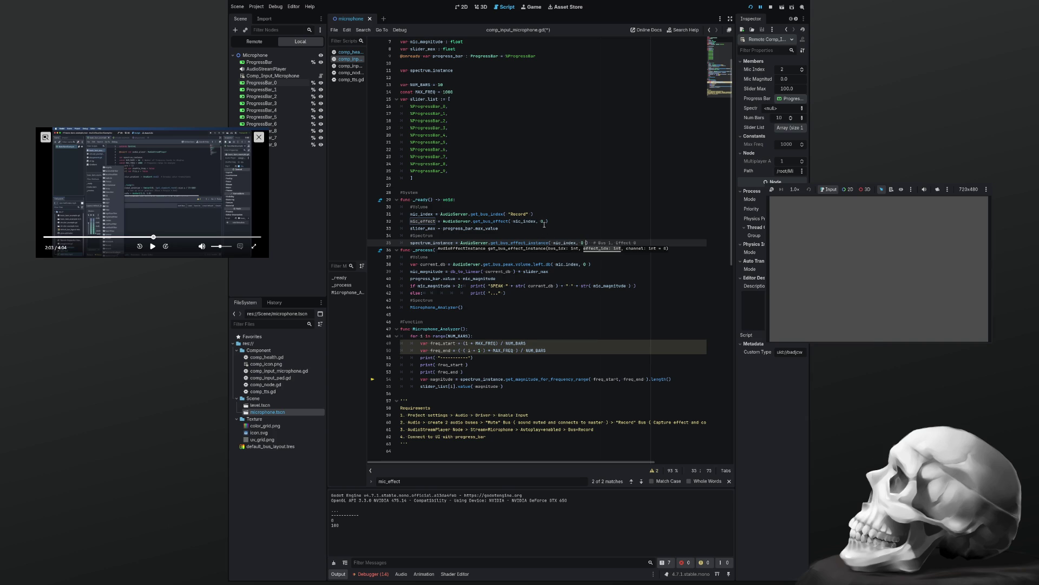
Comment out the mic_effect assignment on line 32 and declaration on line 6, then save.
left_click(553, 221)
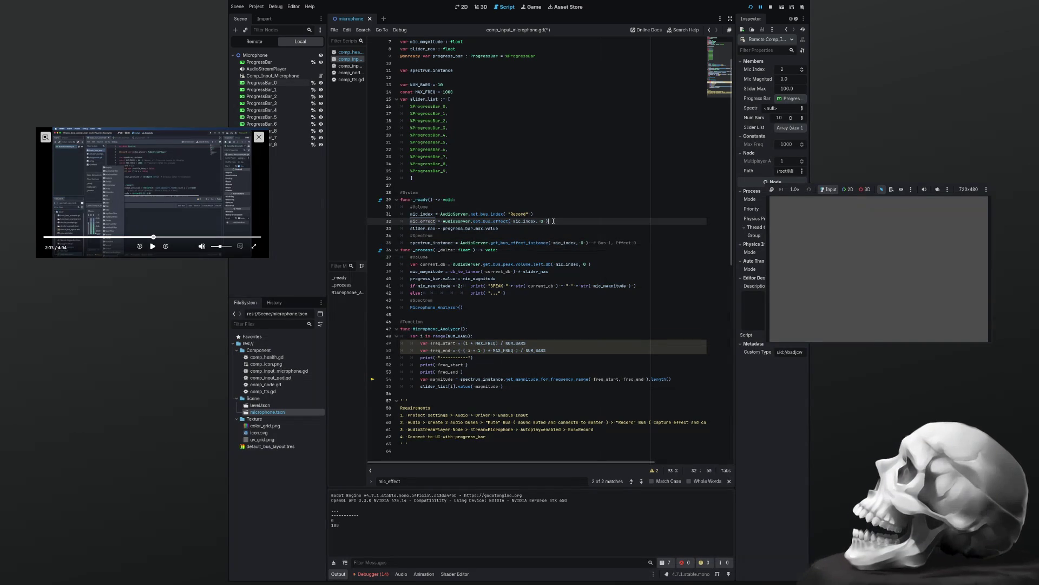
key("ctrl+k")
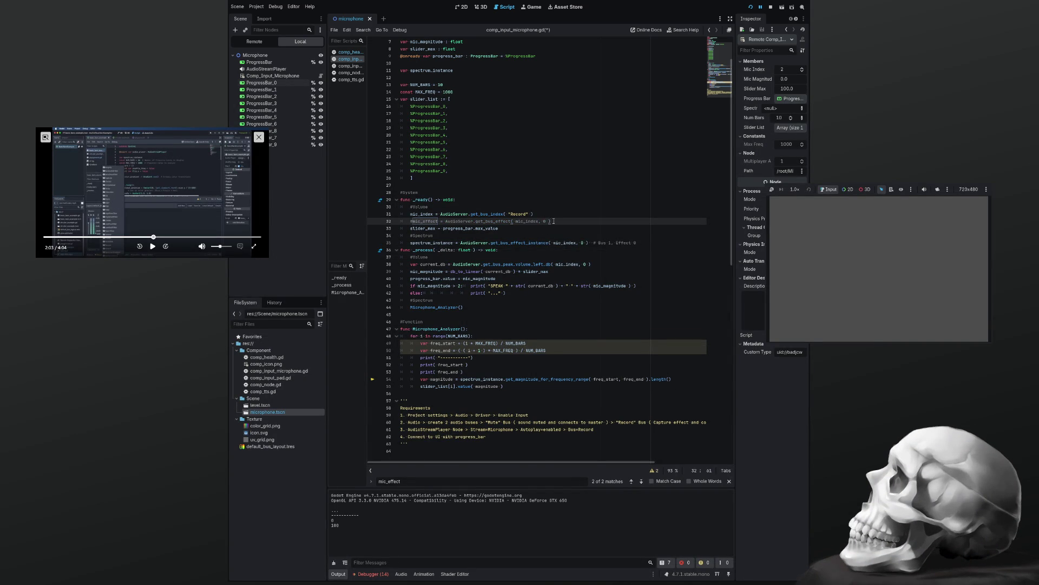
scroll(430, 133, "up", 2)
left_click(476, 78)
key("ctrl+k")
key("ctrl+s")
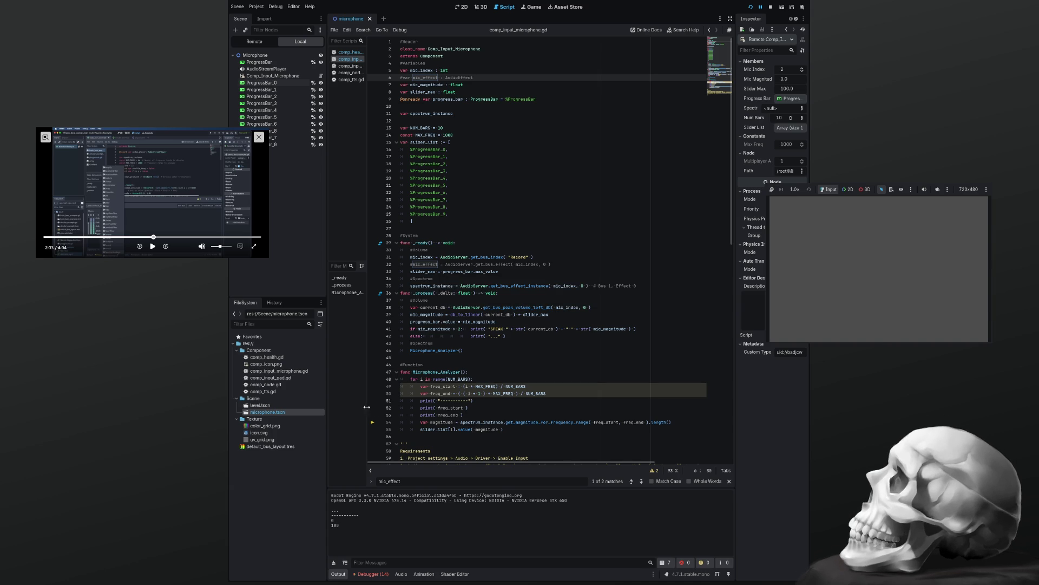
Widen the script panels, clear the output log, and stop and rerun the project.
left_click_drag(367, 406, 411, 406)
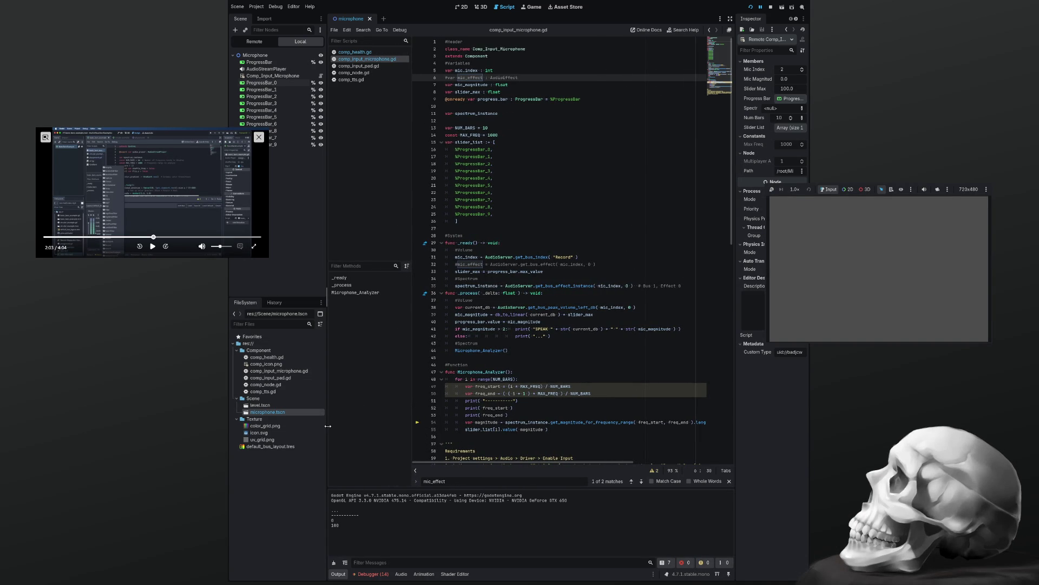
mouse_move(328, 426)
left_mouse_down()
mouse_move(277, 425)
mouse_move(312, 419)
left_mouse_up()
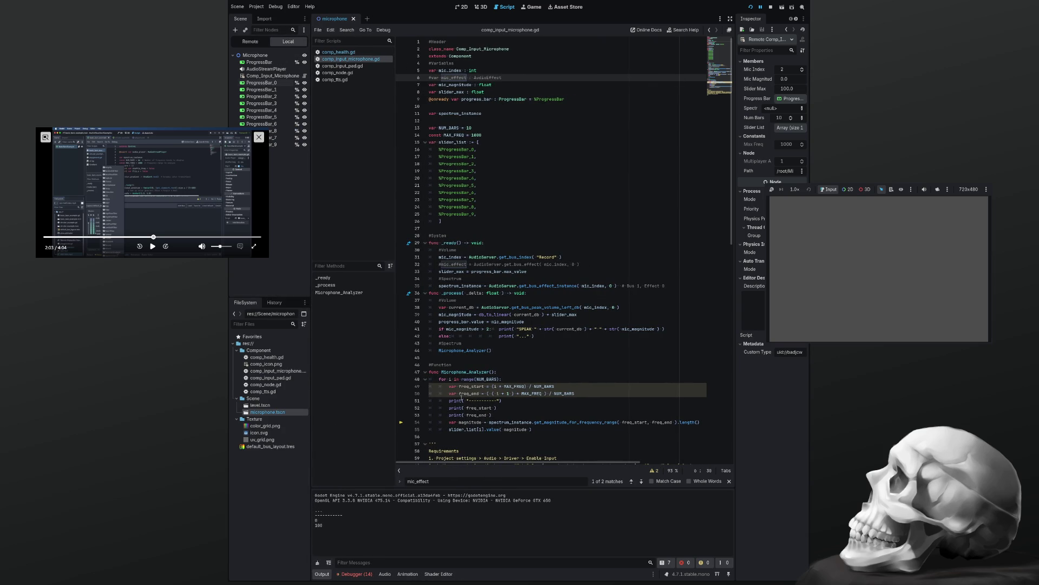
left_click(318, 562)
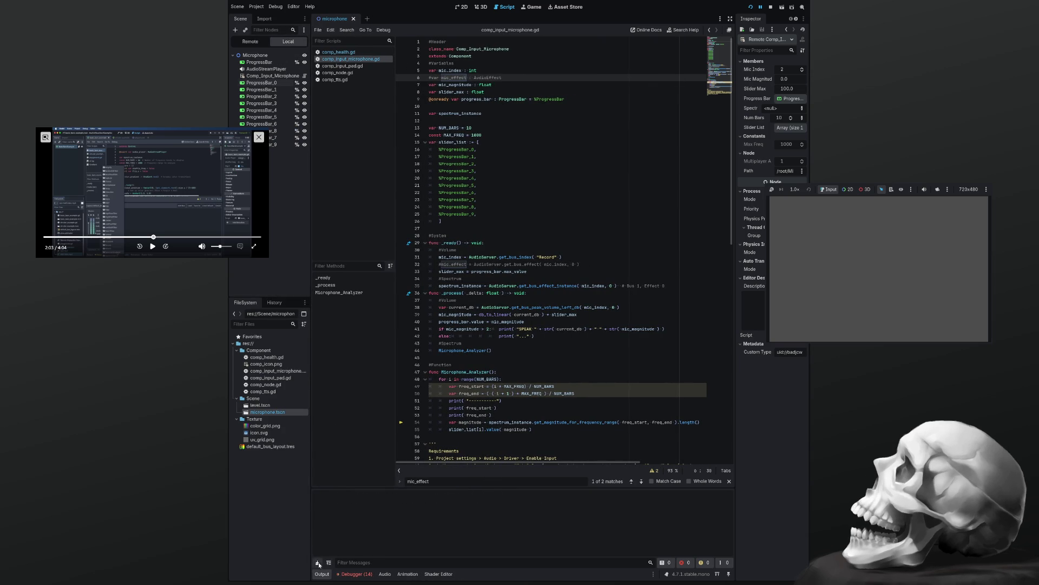
left_click(514, 375)
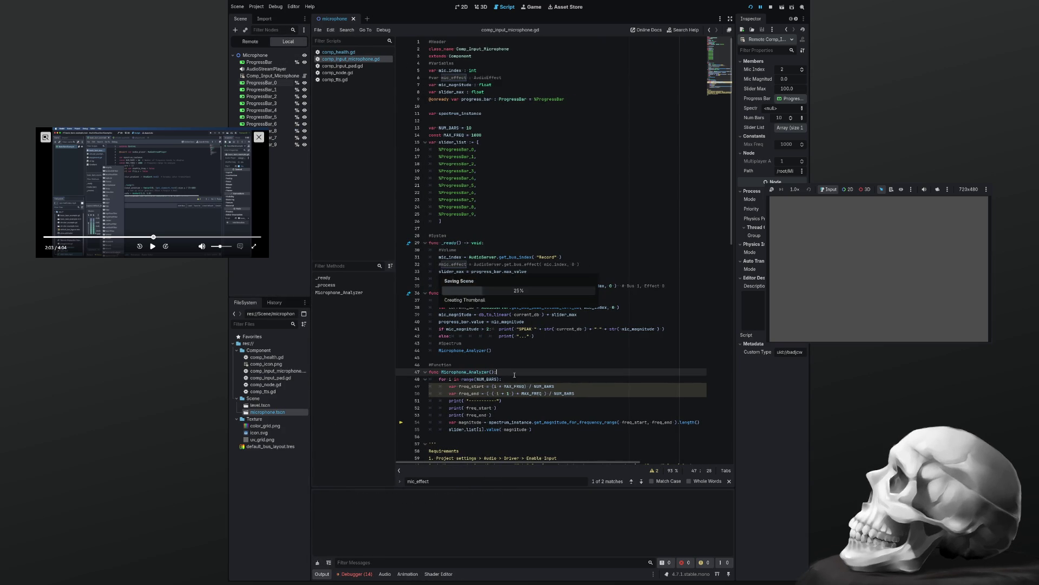
key("F8")
key("F5")
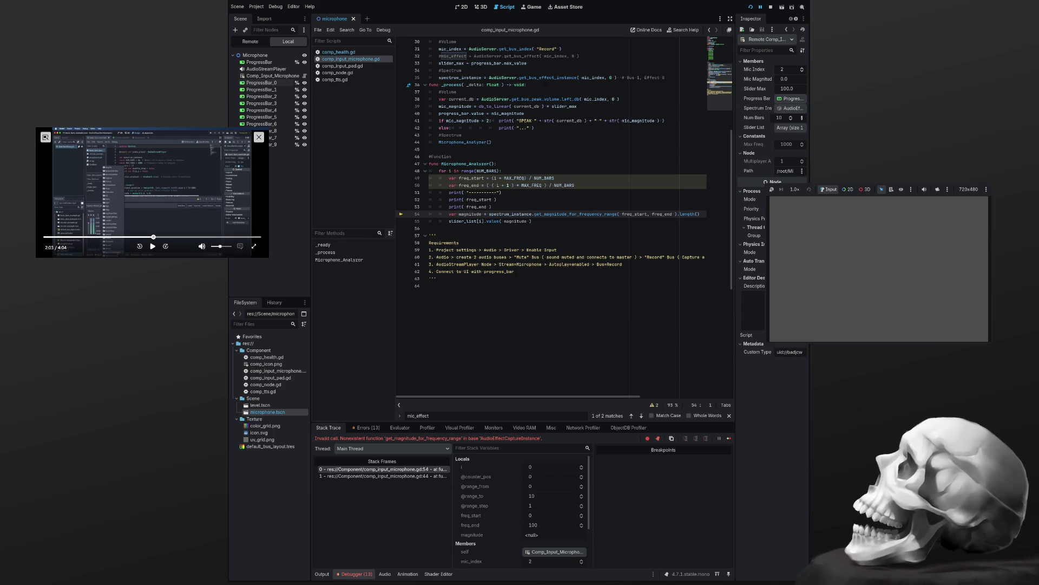
Examine the get_magnitude_for_frequency_range call and its freq_start and freq_end arguments on line 54.
double_click(563, 215)
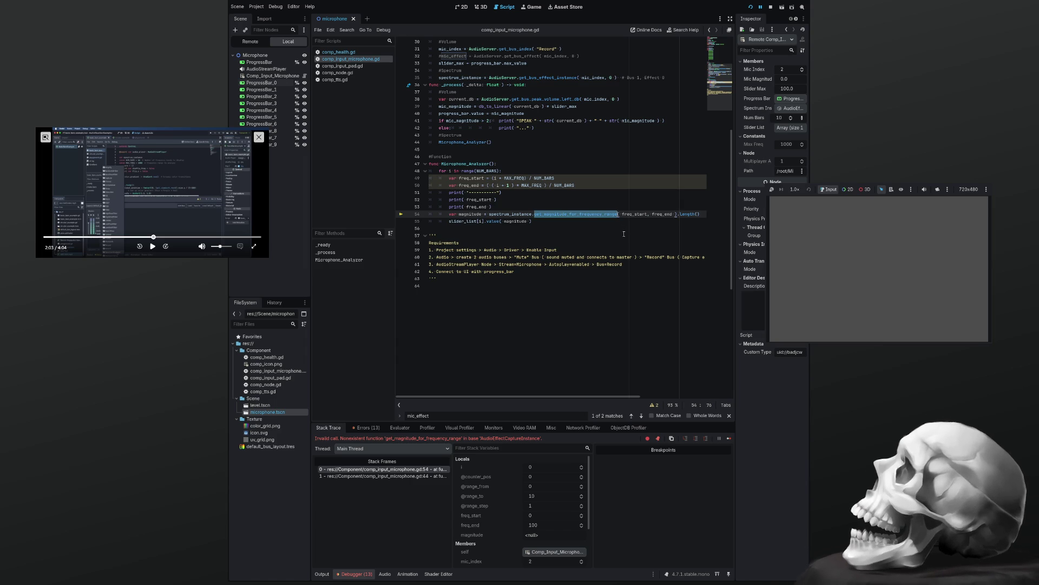
double_click(633, 215)
double_click(660, 214)
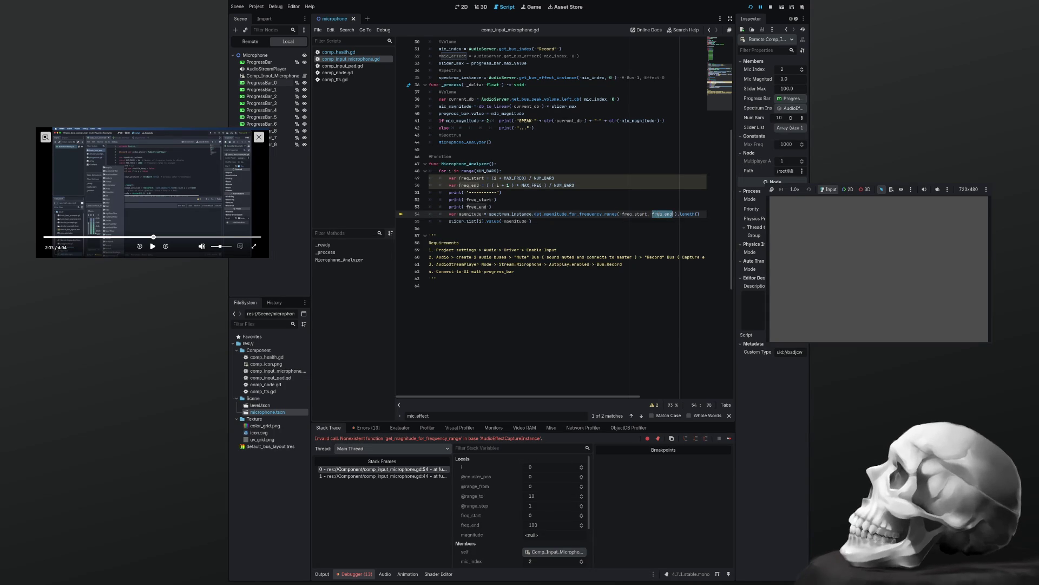
double_click(616, 215)
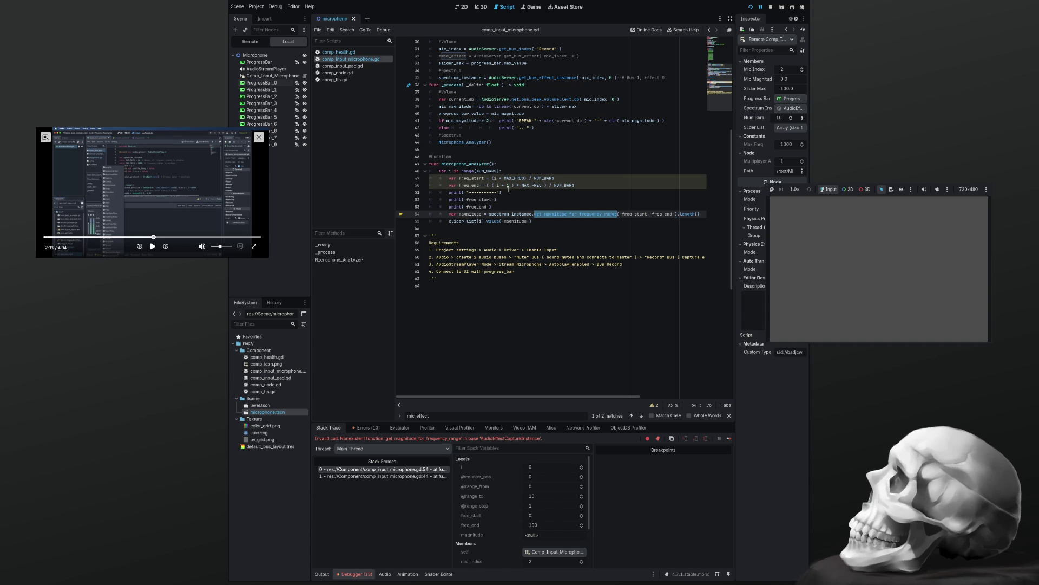
Search the script for spectrum_instance and get_bus_effect_instance to trace it to line 35.
scroll(508, 189, "up", 5)
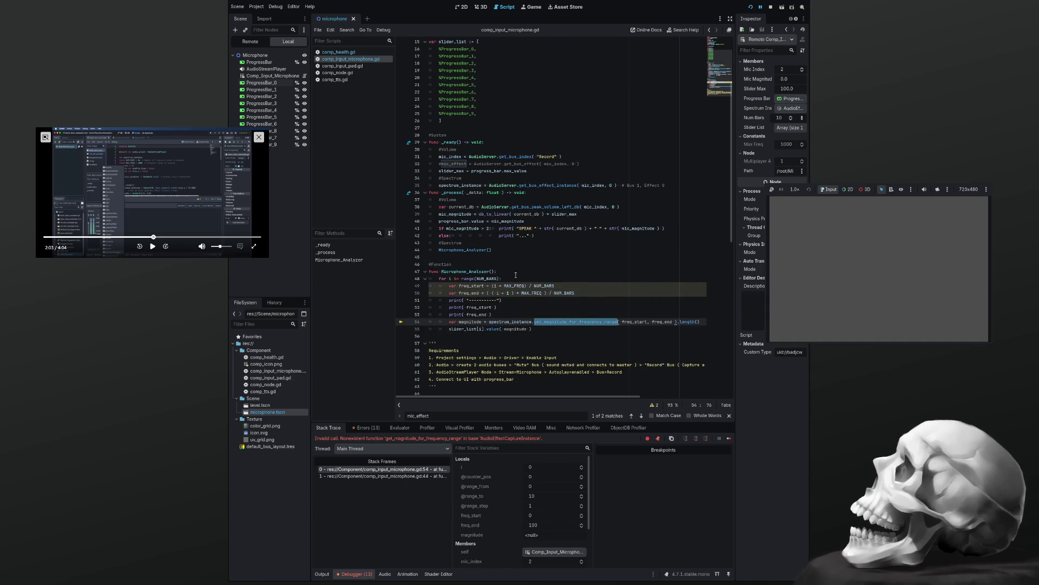
double_click(511, 322)
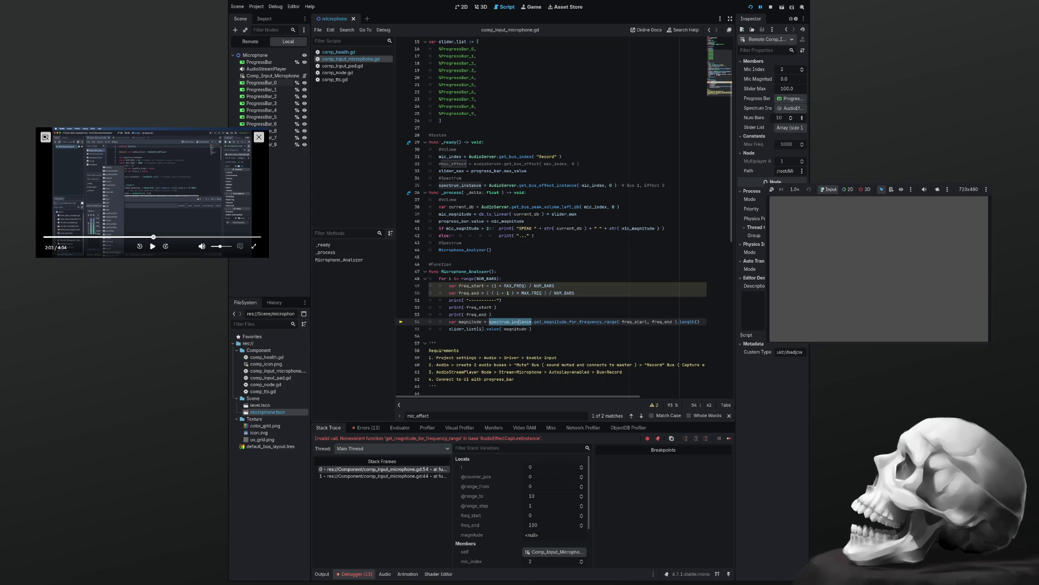
key("ctrl+f")
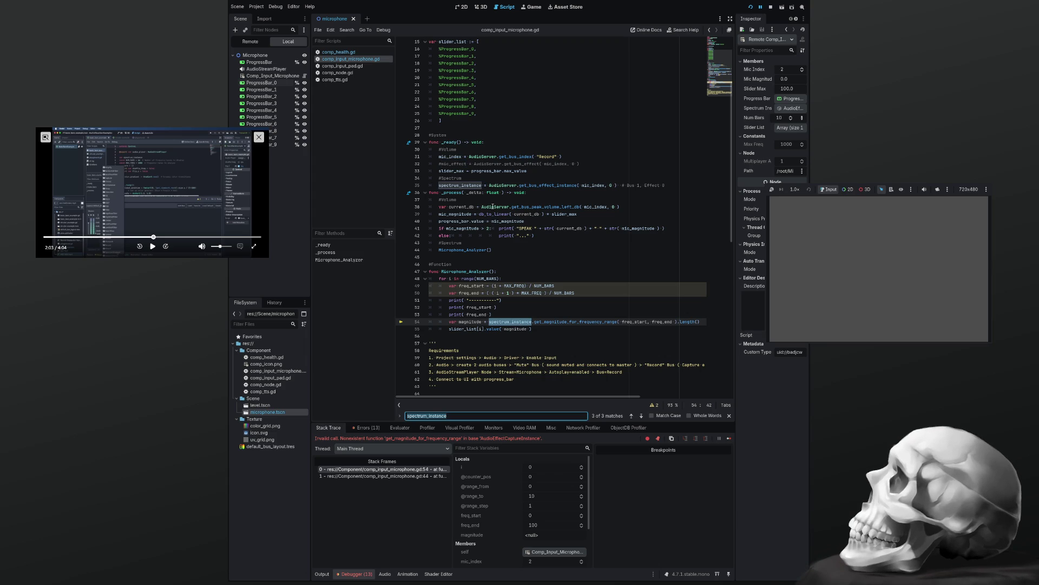
double_click(533, 185)
key("ctrl+f")
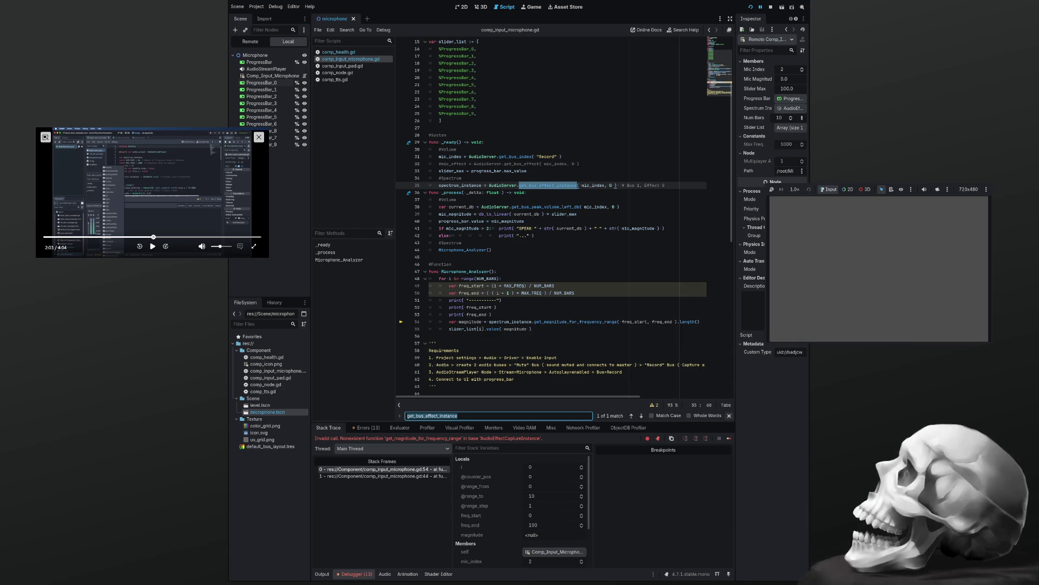
left_click(729, 416)
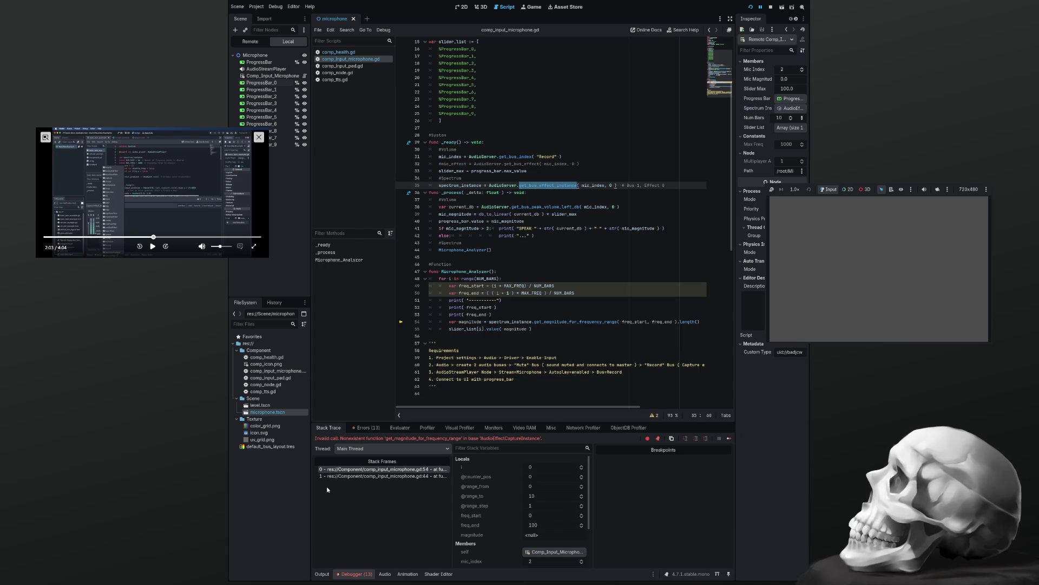
Clear the 13 errors under Debugger > Errors and collapse the bottom panel to show the microphone script.
left_click(362, 429)
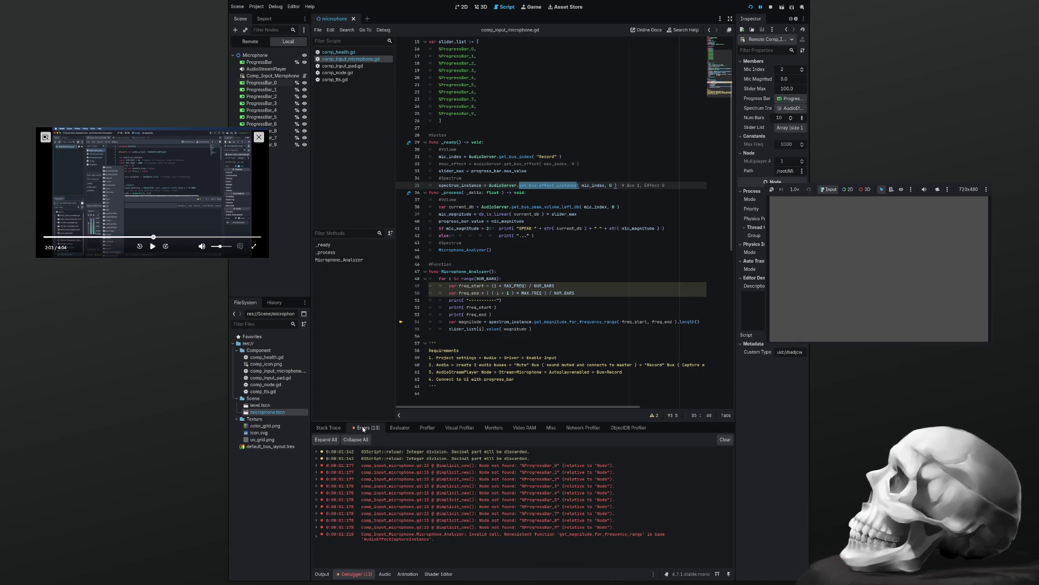
left_click(724, 440)
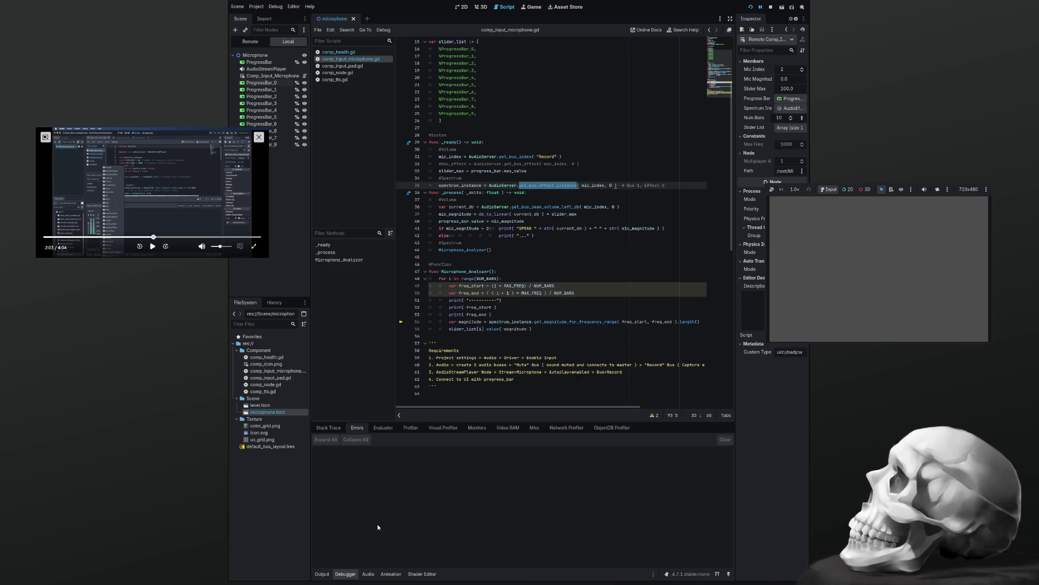
left_click(346, 575)
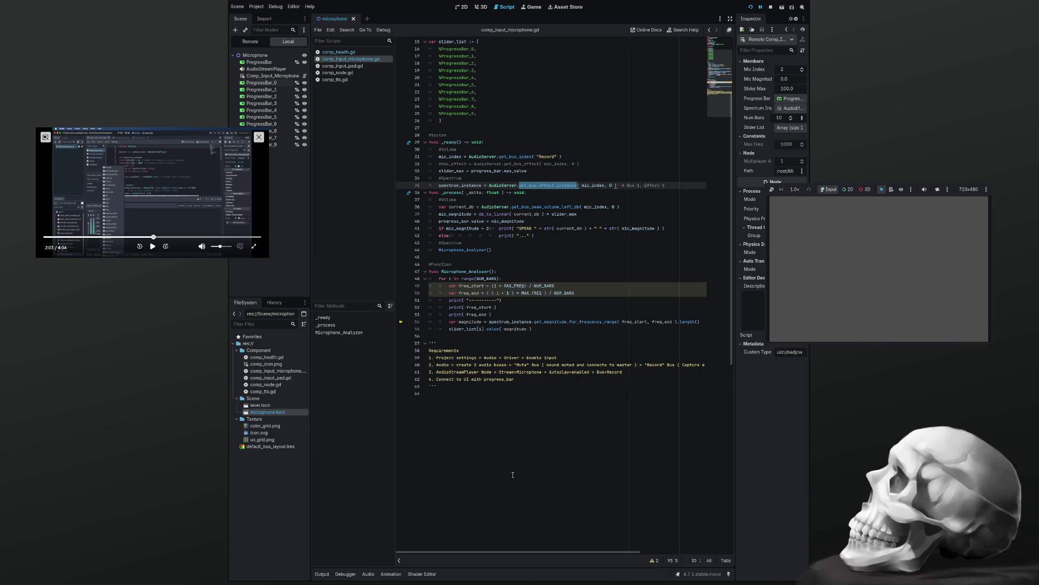
left_click(493, 344)
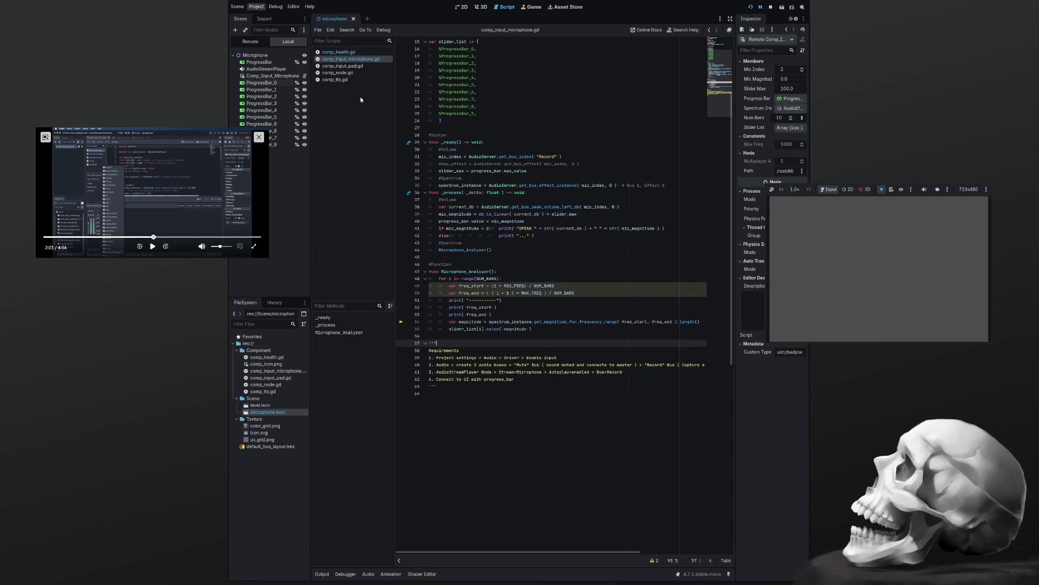
Close the microphone scene tab and stop the running game with F8.
left_click(353, 18)
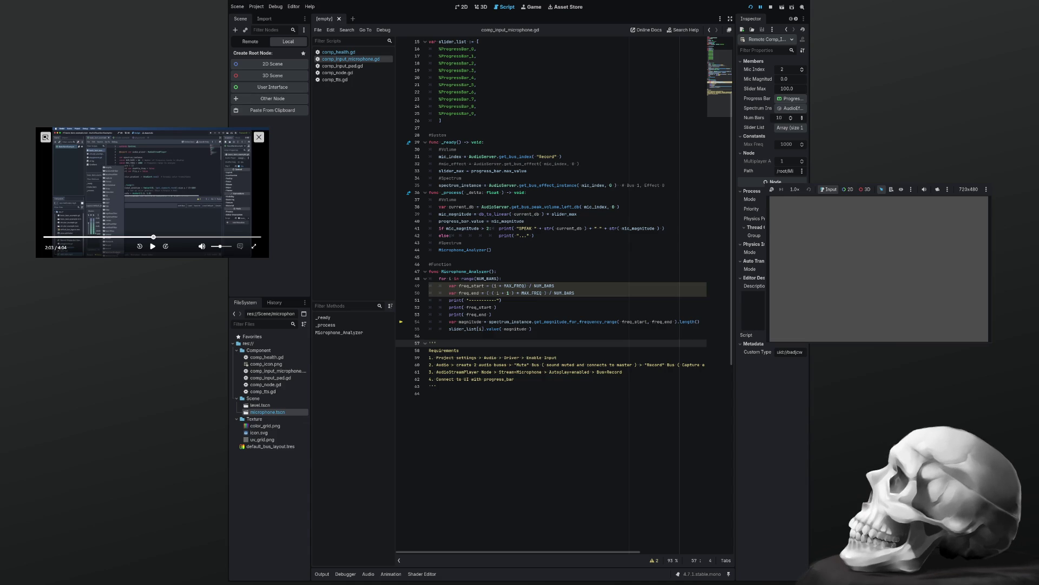
key("F8")
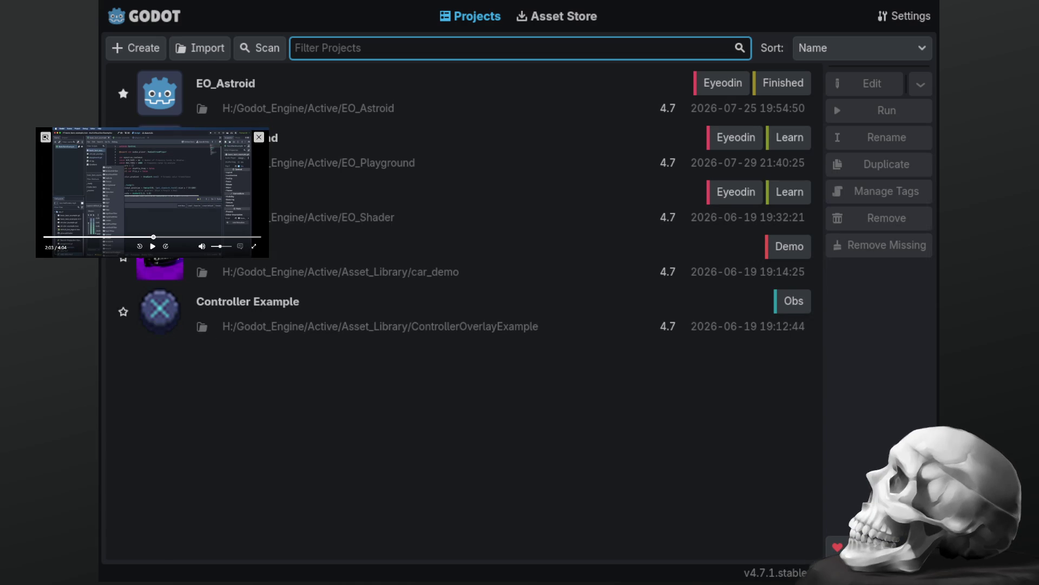
Import the GodotAudioVisualizerExample-main folder from the Project Manager and open it in the editor.
left_click(192, 52)
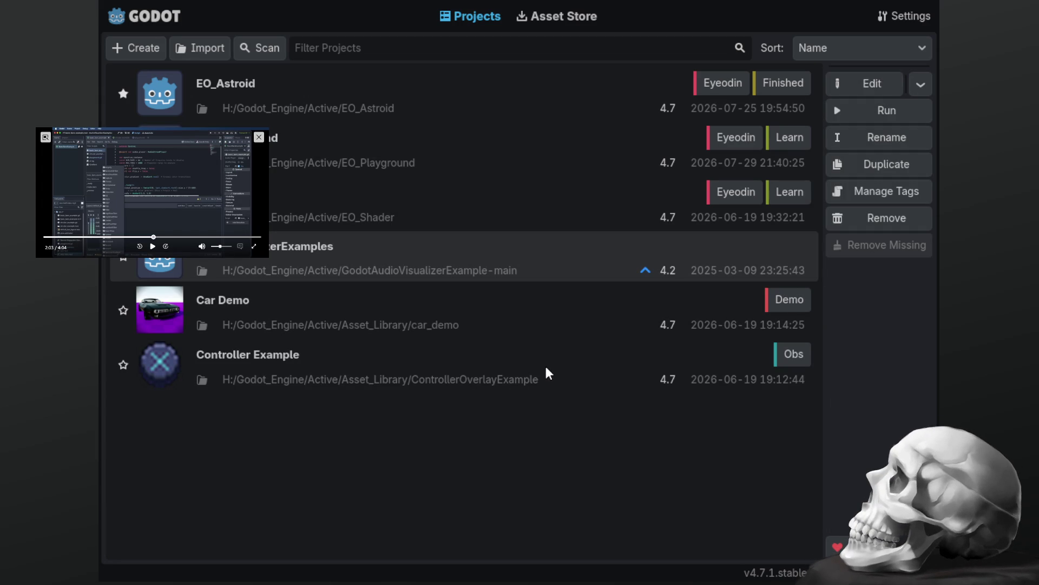
key("ctrl+e")
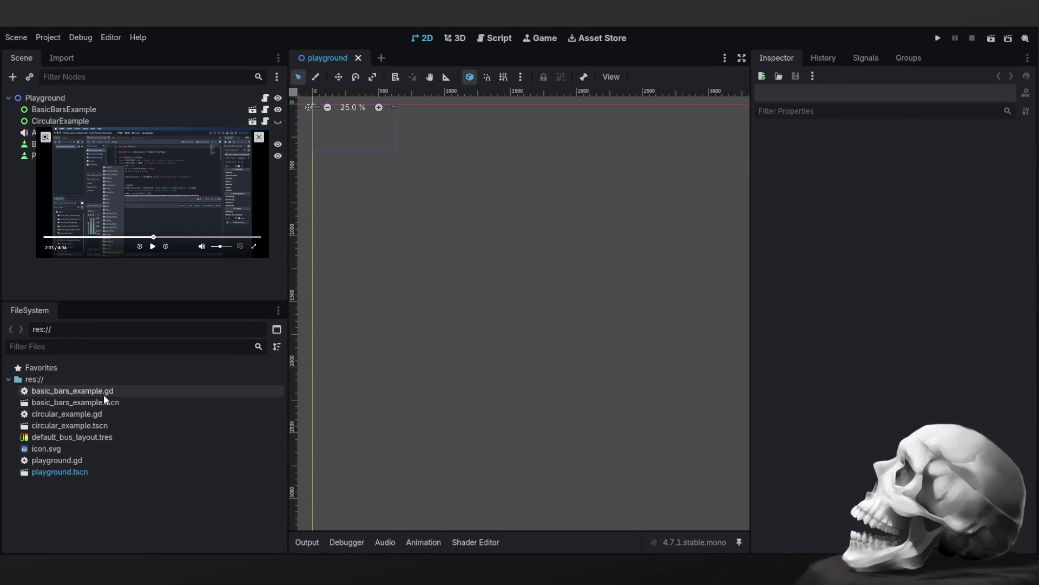
Open basic_bars_example.tscn, widen the 2D viewport past both docks, and run the project.
double_click(111, 402)
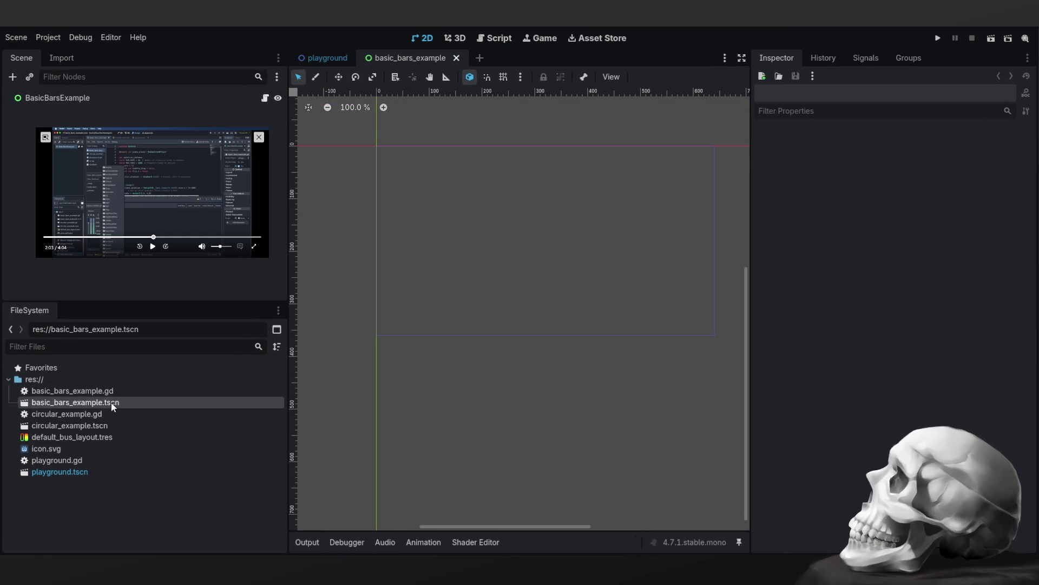
mouse_move(536, 262)
left_mouse_down()
mouse_move(480, 344)
mouse_move(497, 280)
left_mouse_up()
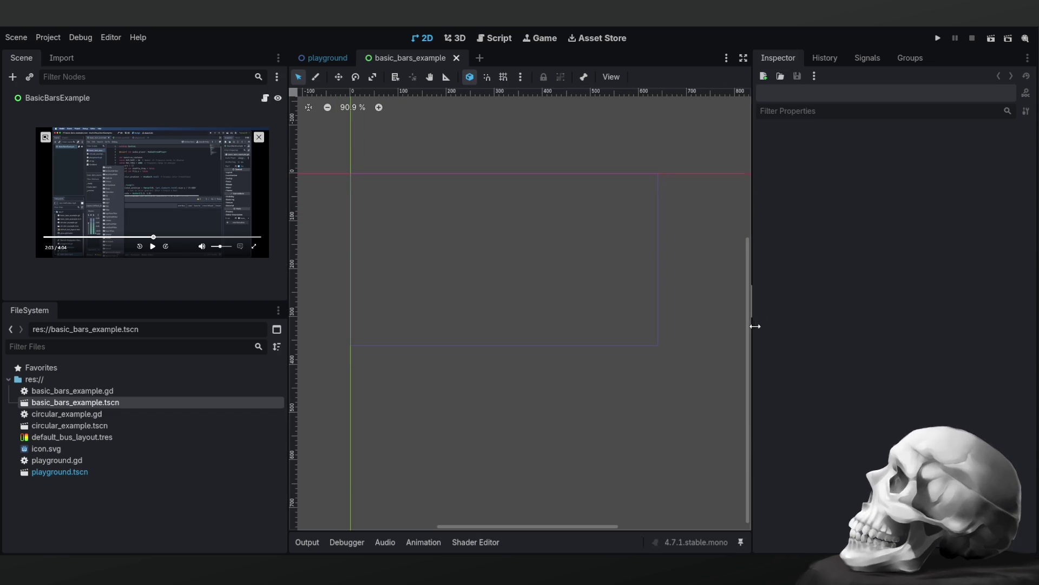
left_click_drag(751, 326, 875, 325)
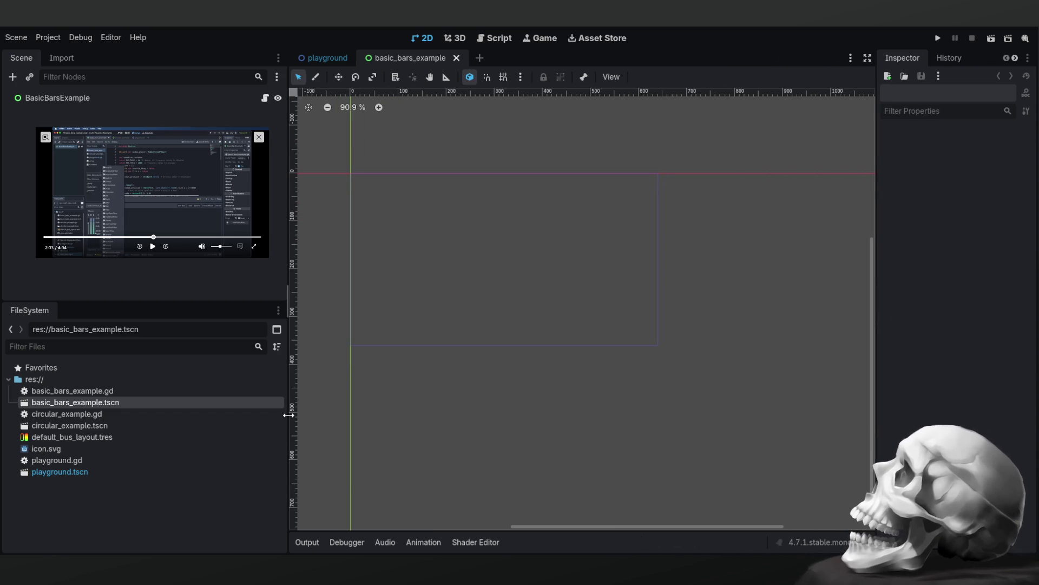
left_click_drag(288, 414, 158, 412)
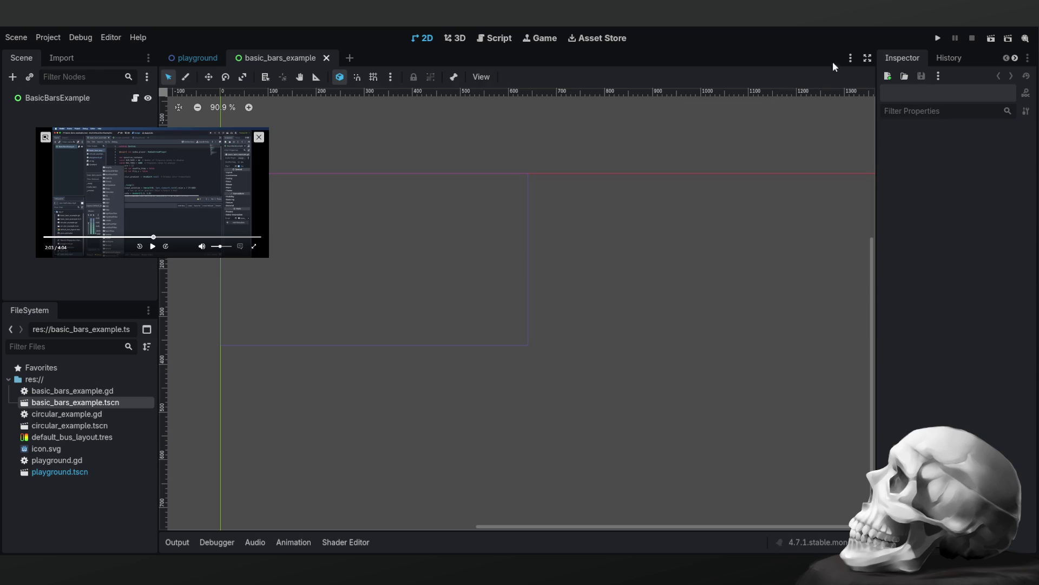
left_click(937, 38)
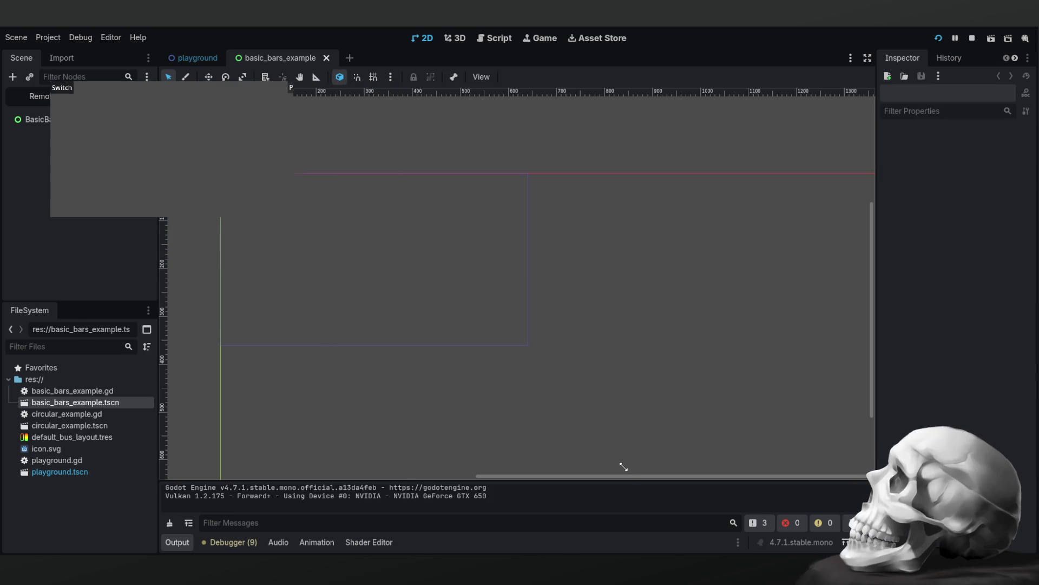
Stop the game, close the playground and basic_bars_example tabs, and open circular_example.gd.
key("F8")
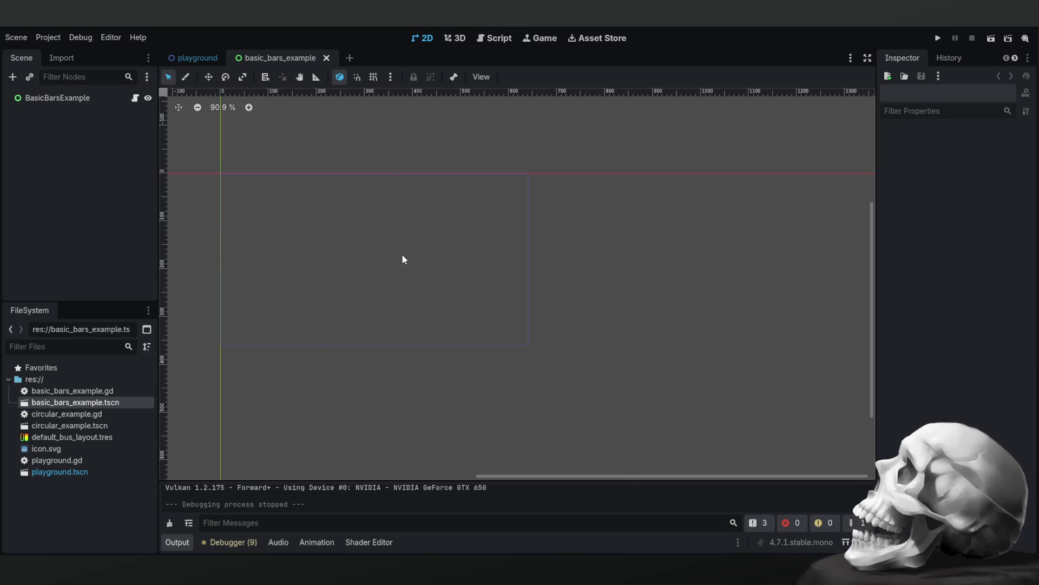
left_click(190, 51)
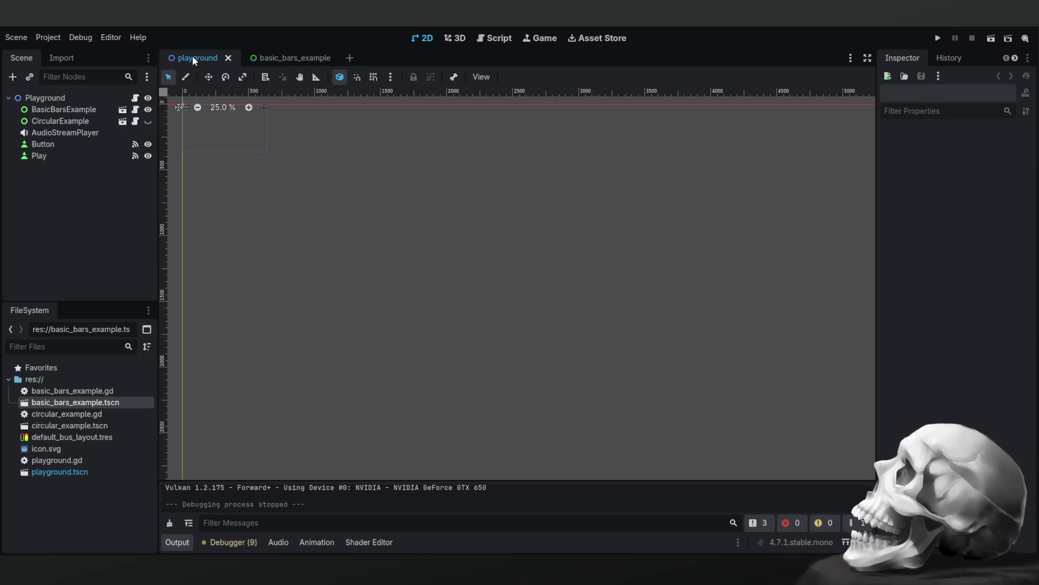
left_click(228, 57)
left_click(260, 58)
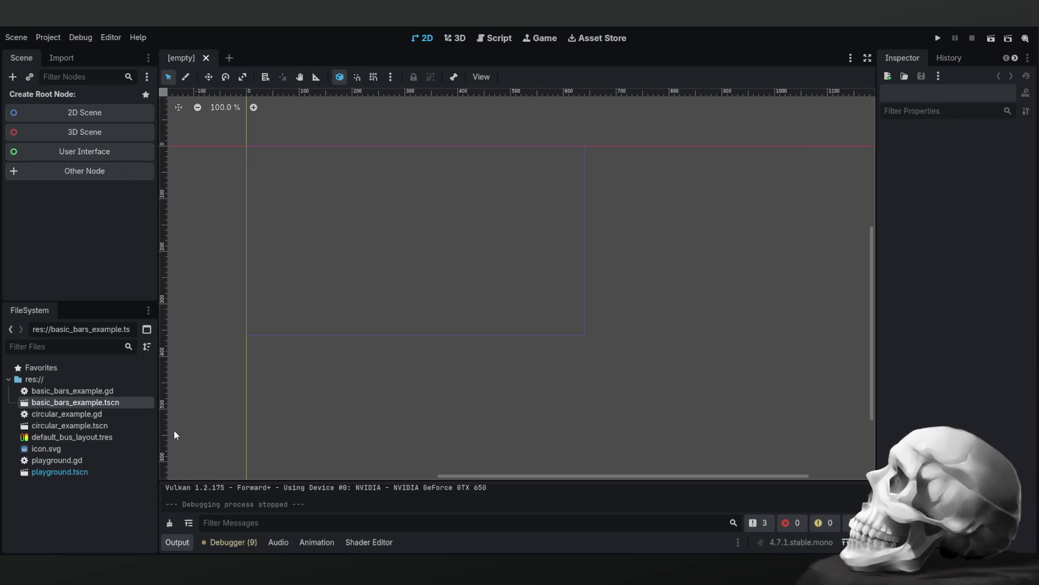
double_click(112, 414)
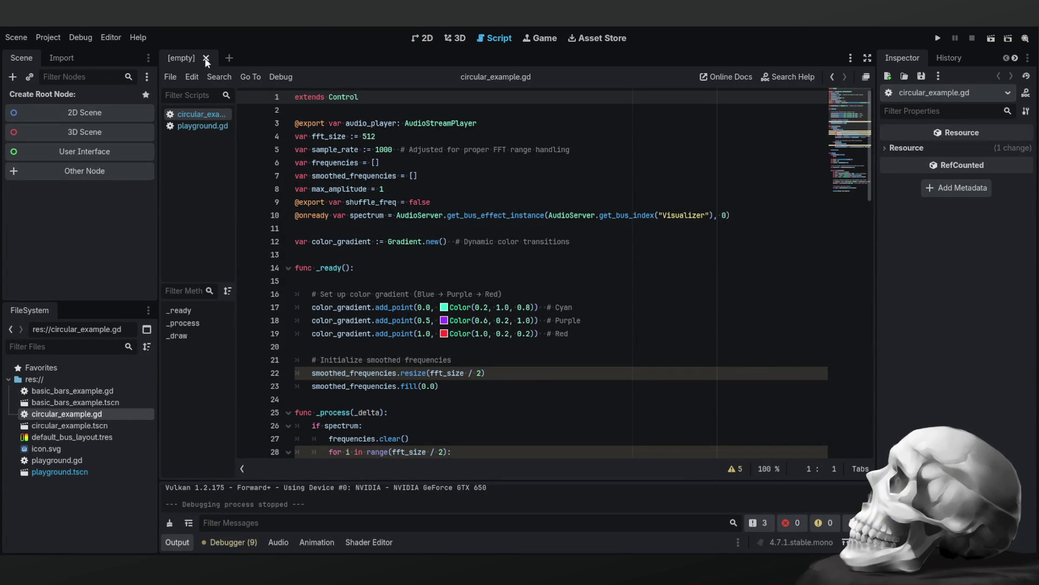
Switch to the 2D workspace and show the Audio panel with default_bus_layout.tres.
left_click(422, 41)
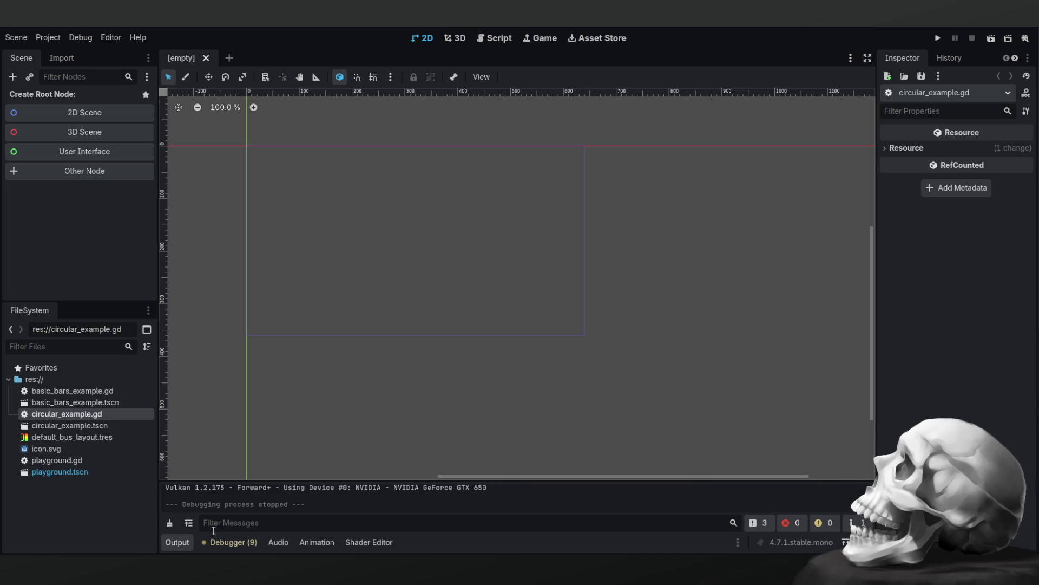
left_click(279, 542)
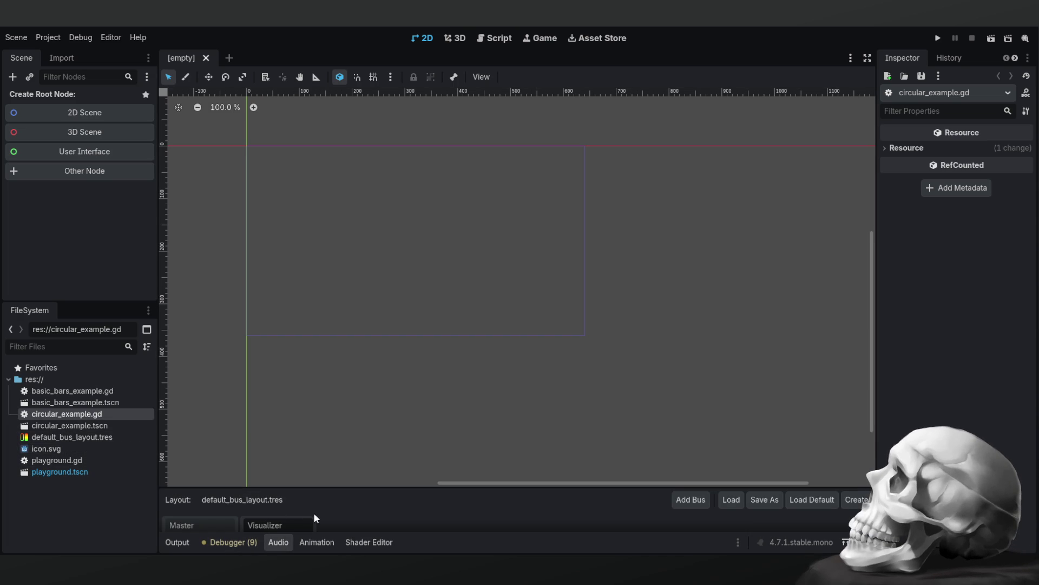
Enlarge the Audio panel to show the Master and Visualizer buses, then open playground.gd.
left_click_drag(485, 488, 480, 310)
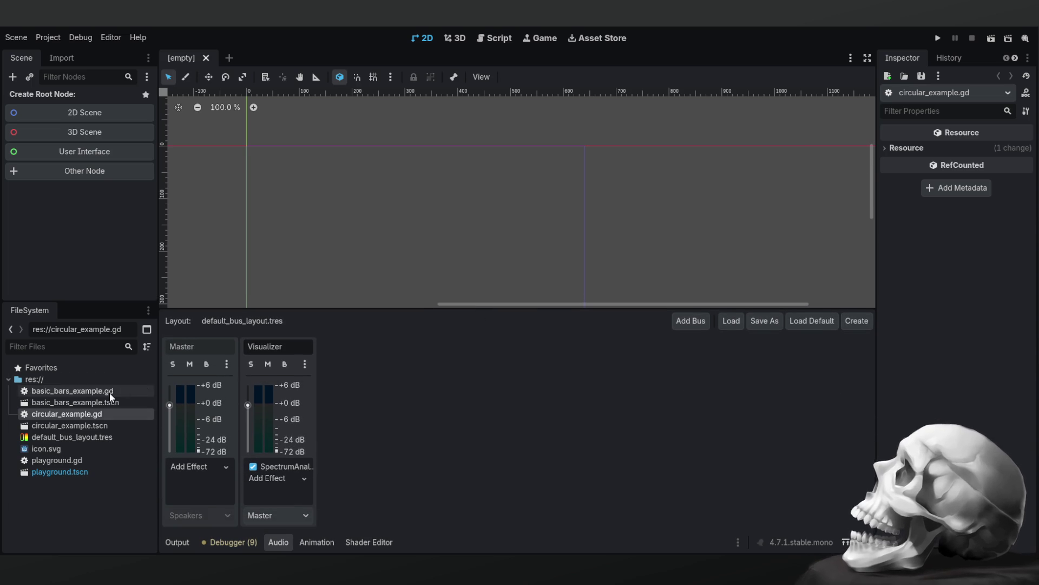
left_click(83, 427)
left_click(80, 436)
left_click(63, 449)
left_click(68, 461)
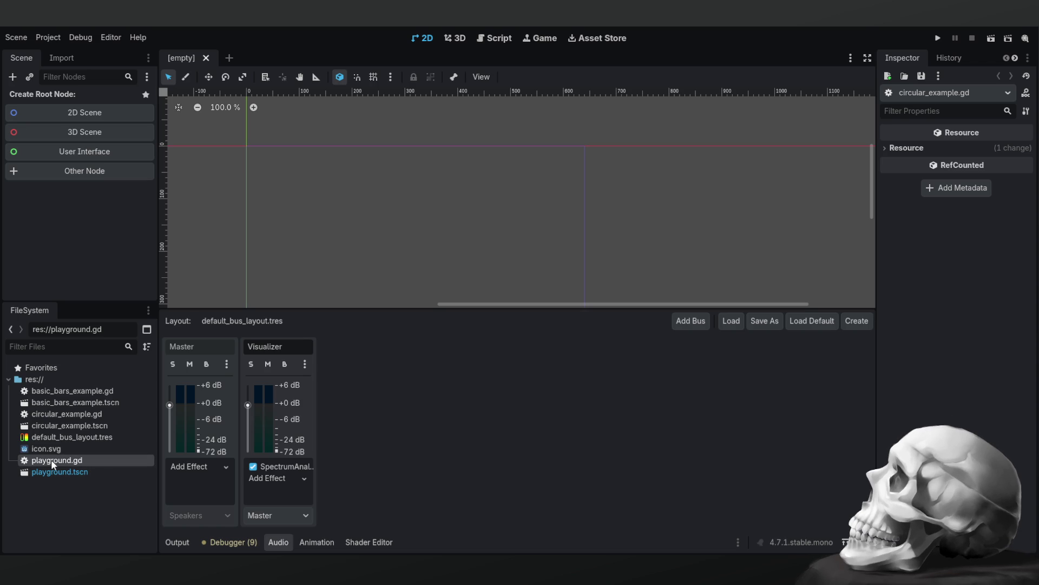
double_click(51, 460)
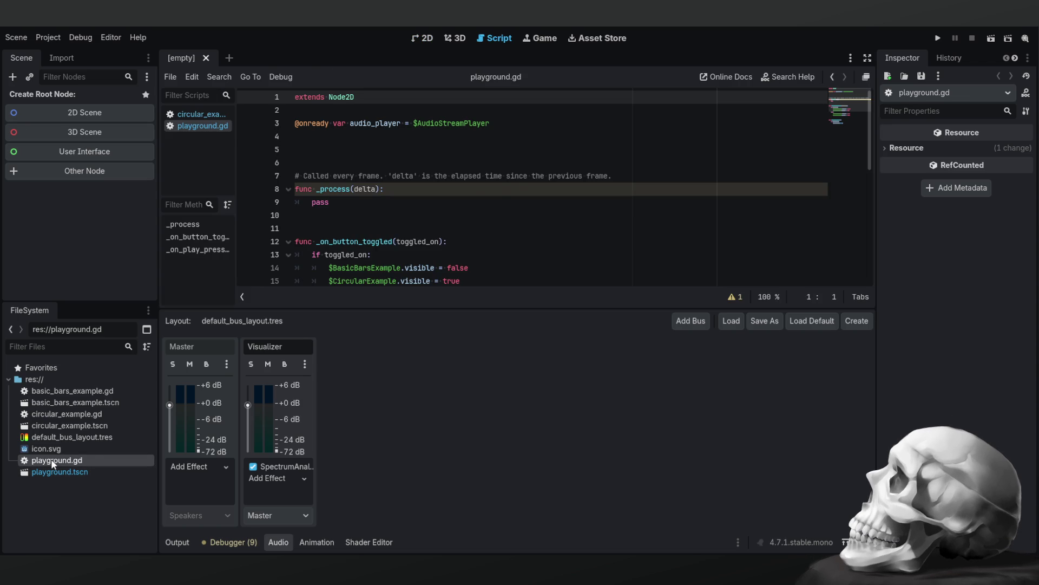
Read playground.gd down to _on_play_pressed, select circular_example.tscn, and run the project.
scroll(501, 201, "down", 3)
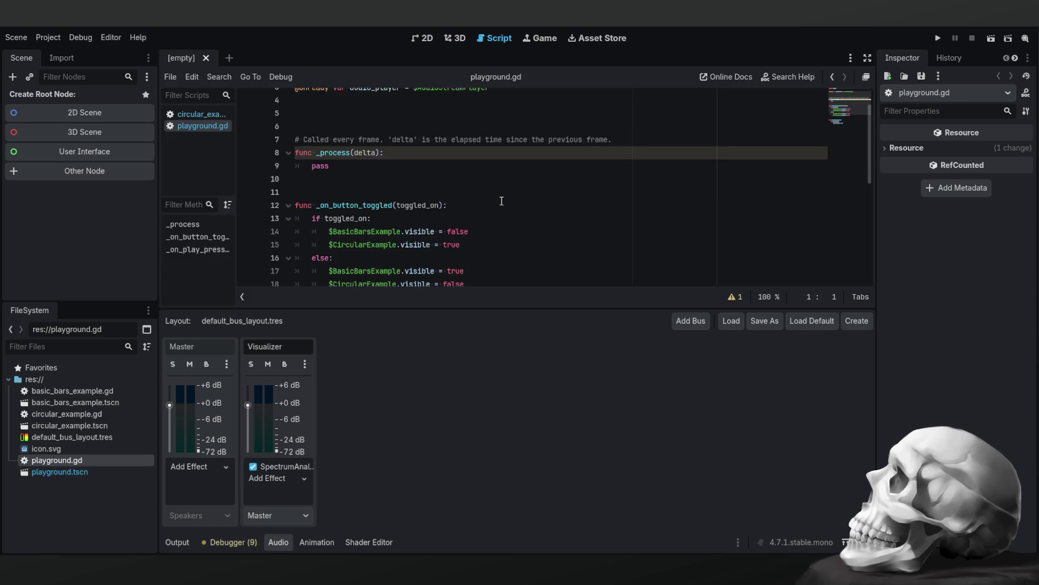
scroll(501, 201, "down", 3)
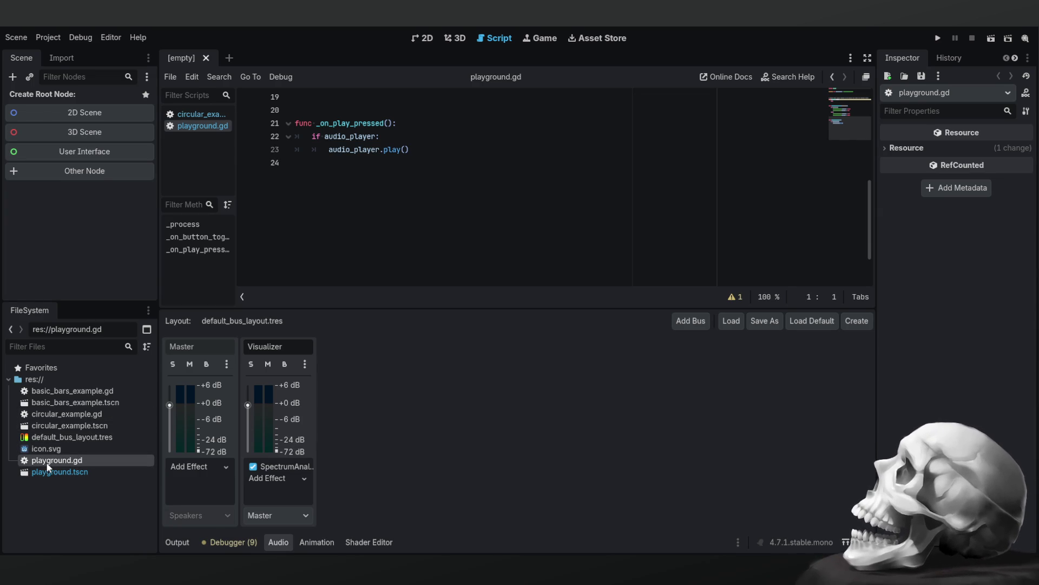
left_click(59, 424)
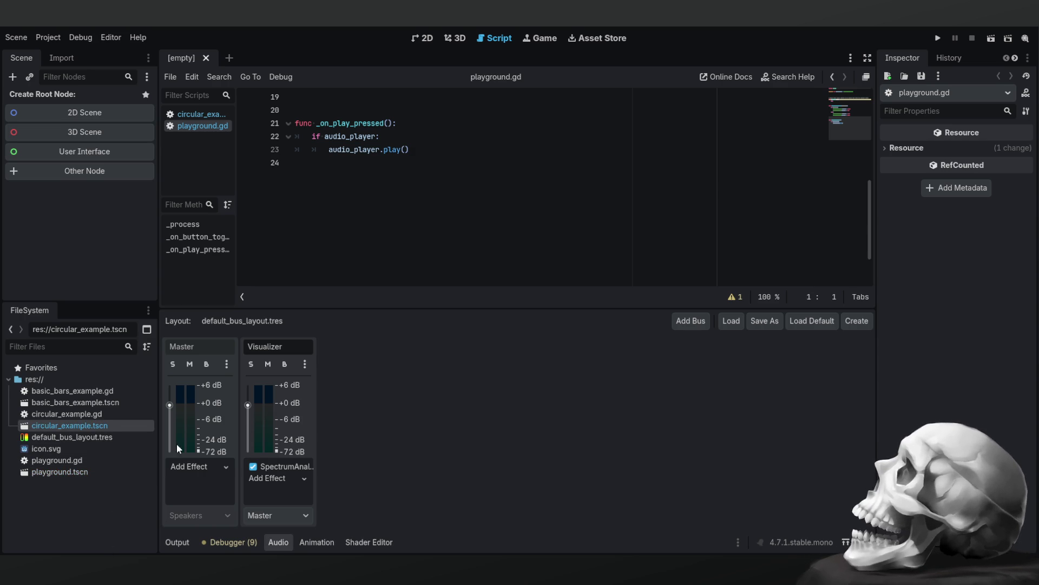
left_click(937, 39)
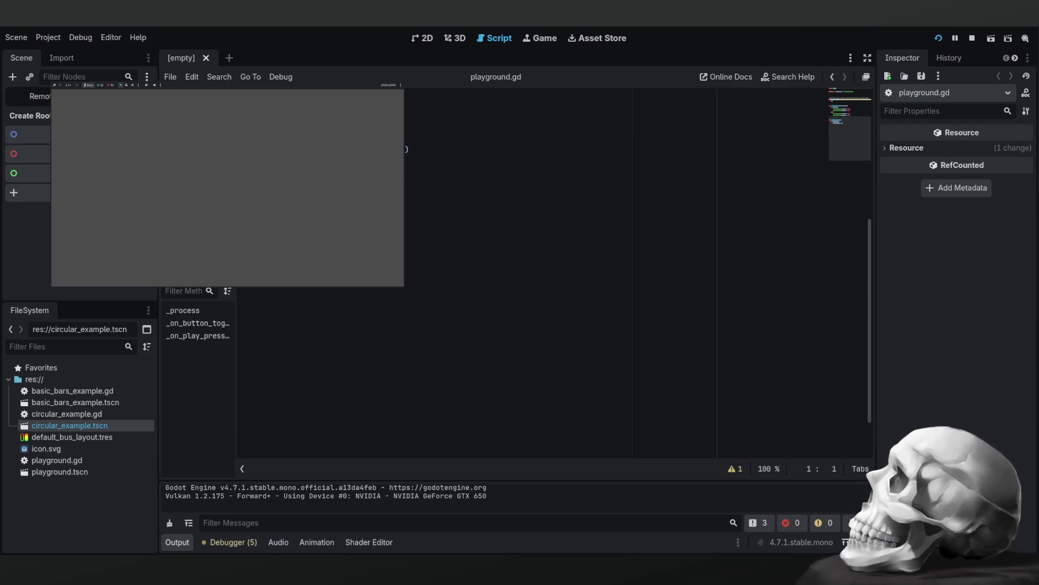
Narrow the game window and stop it, then rerun from playground.tscn and stop again.
mouse_move(404, 260)
left_mouse_down()
mouse_move(659, 260)
mouse_move(396, 270)
mouse_move(798, 263)
left_mouse_up()
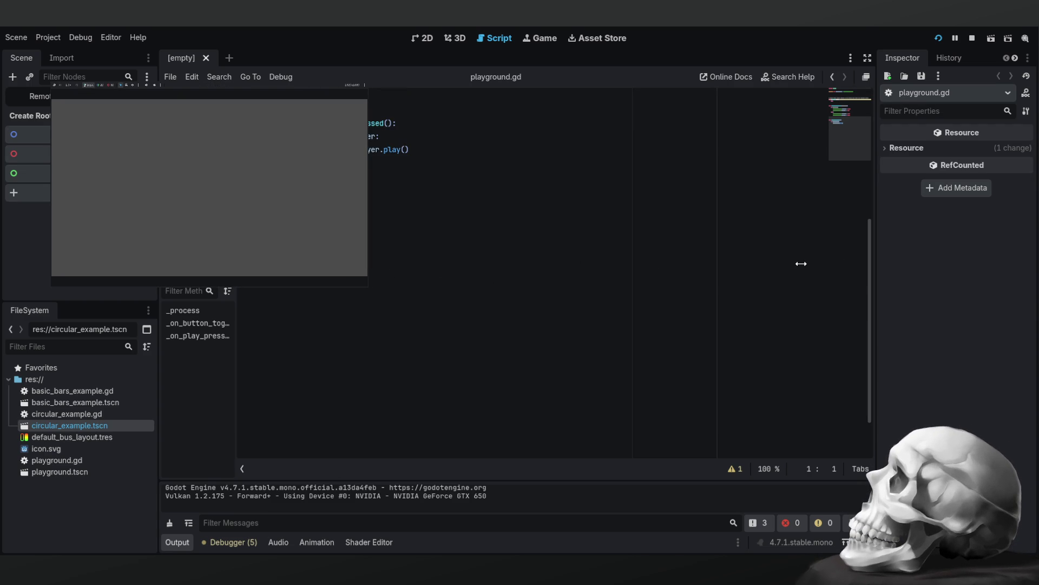
key("F8")
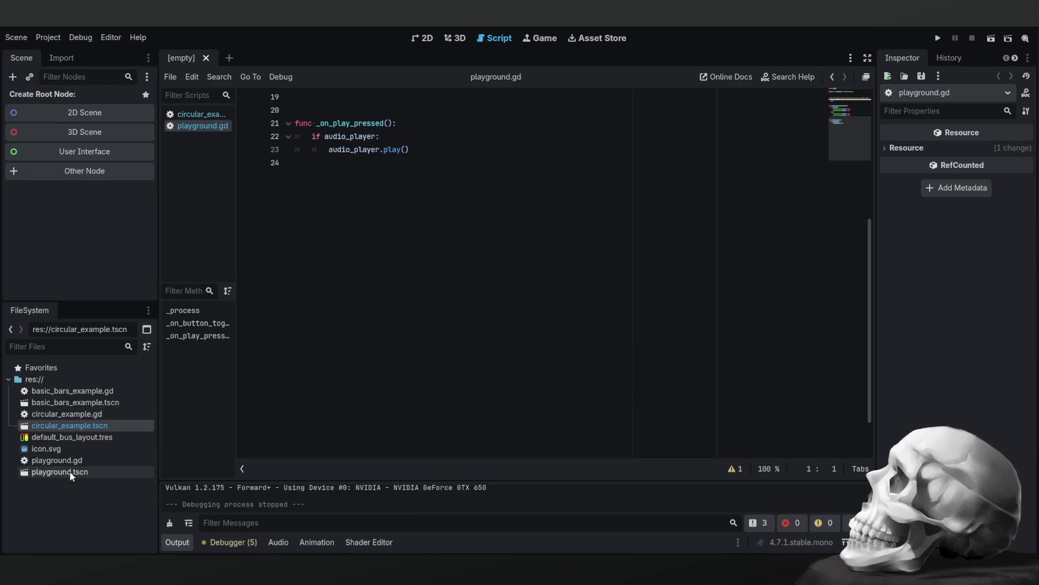
left_click(59, 471)
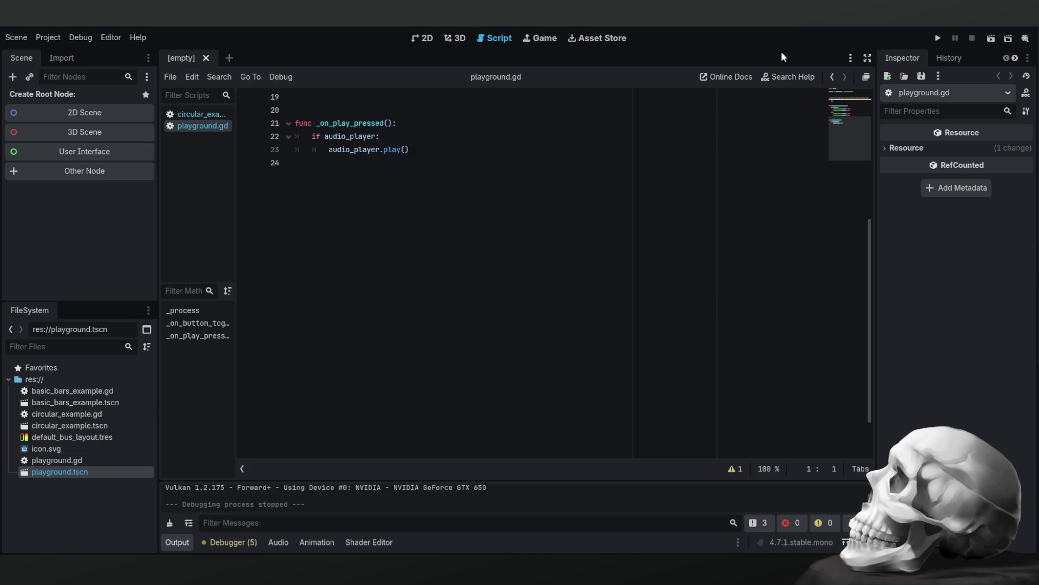
left_click(938, 39)
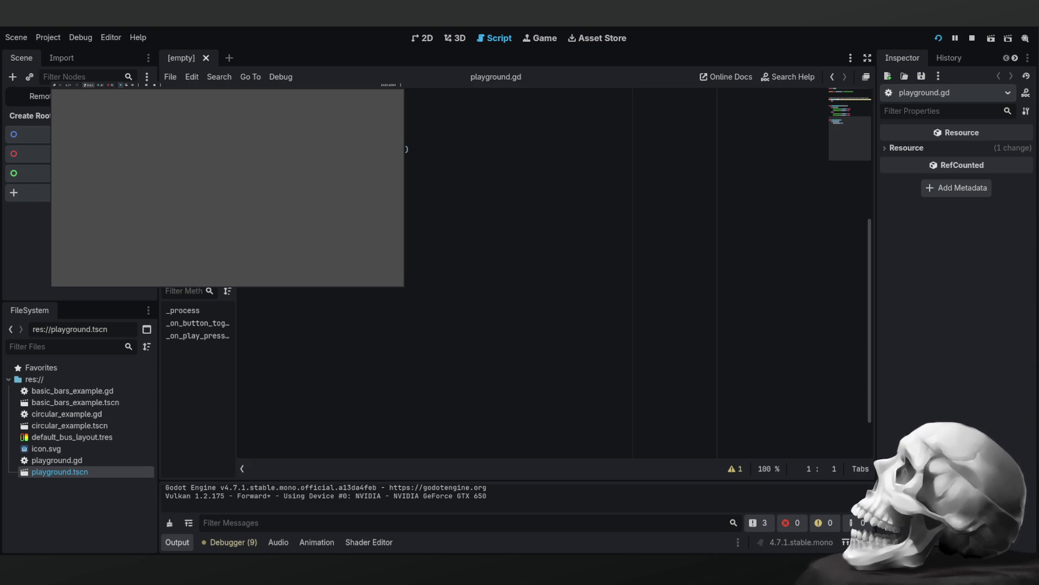
key("F8")
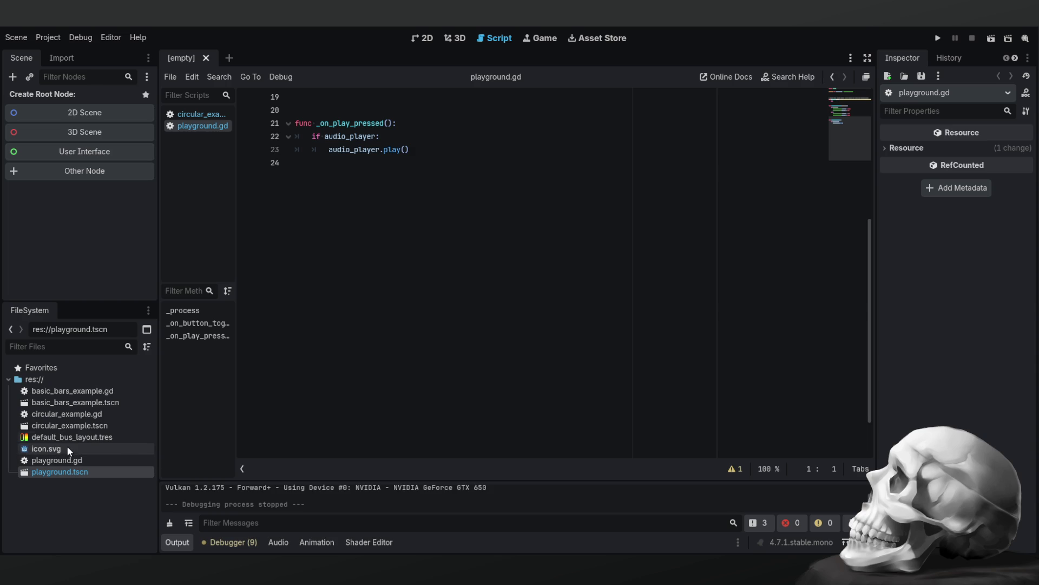
left_click(95, 404)
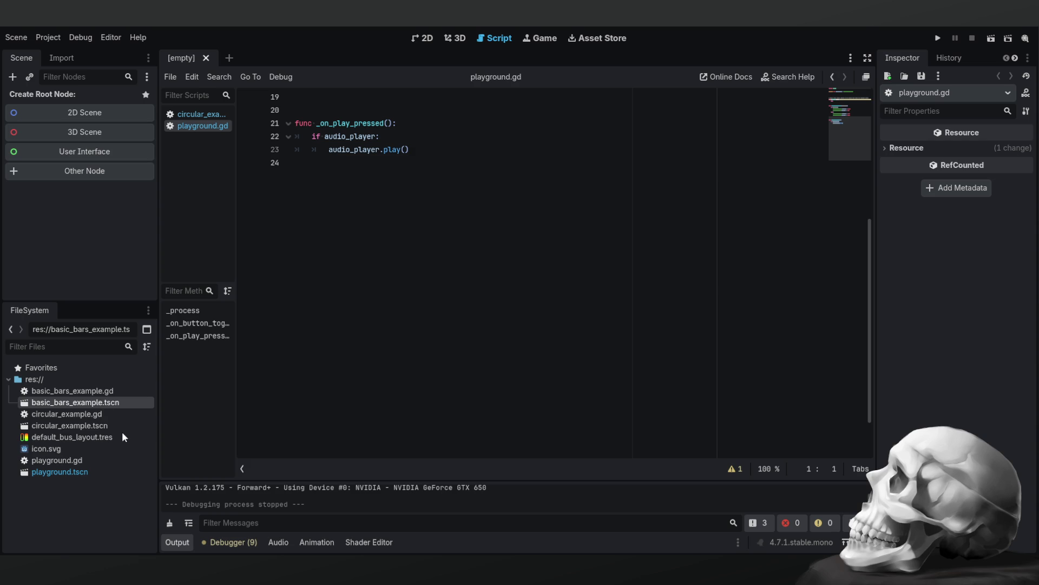
Reopen basic_bars_example.tscn, zoom and pan it on the 2D canvas, then return to the Script workspace.
double_click(88, 402)
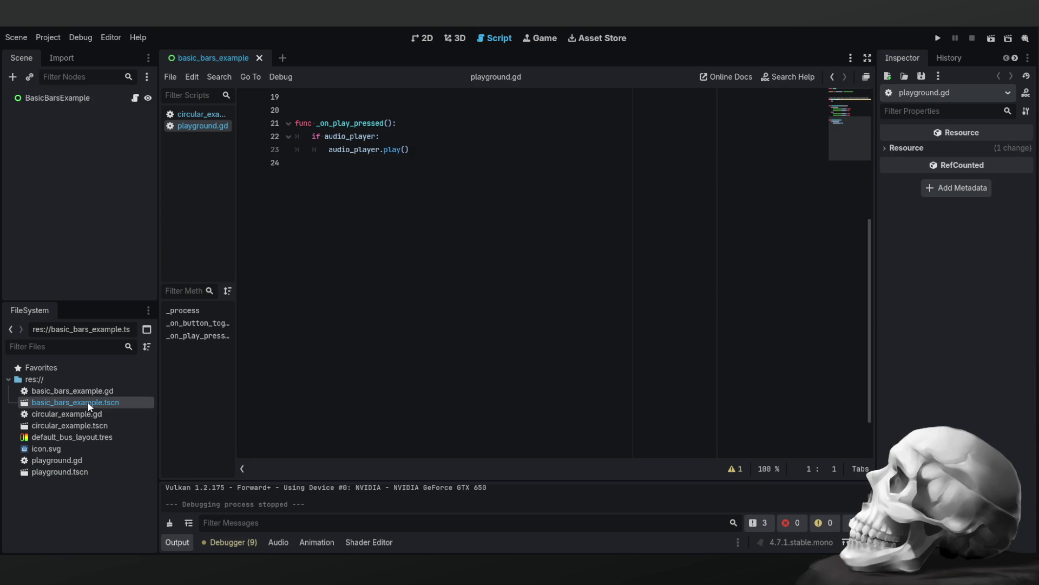
left_click(433, 40)
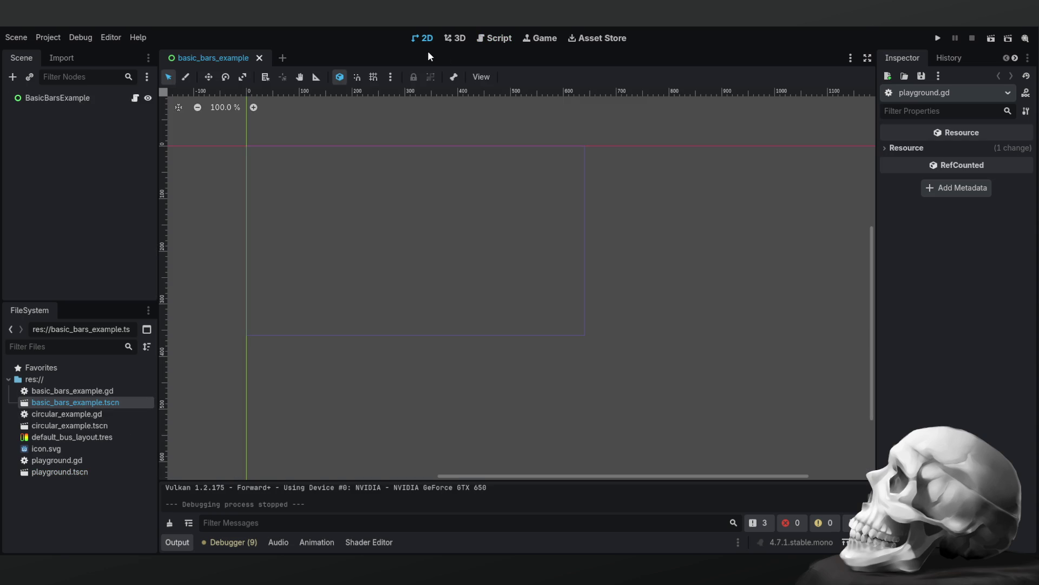
scroll(490, 329, "down", 4)
scroll(485, 319, "up", 3)
mouse_move(452, 298)
left_mouse_down()
mouse_move(534, 352)
mouse_move(534, 363)
left_mouse_up()
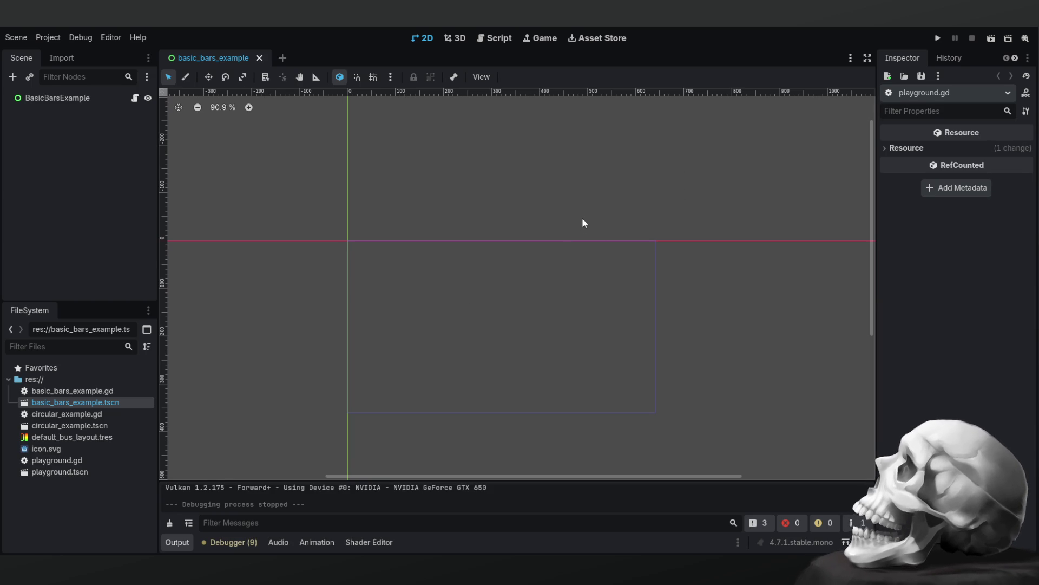
left_click(498, 38)
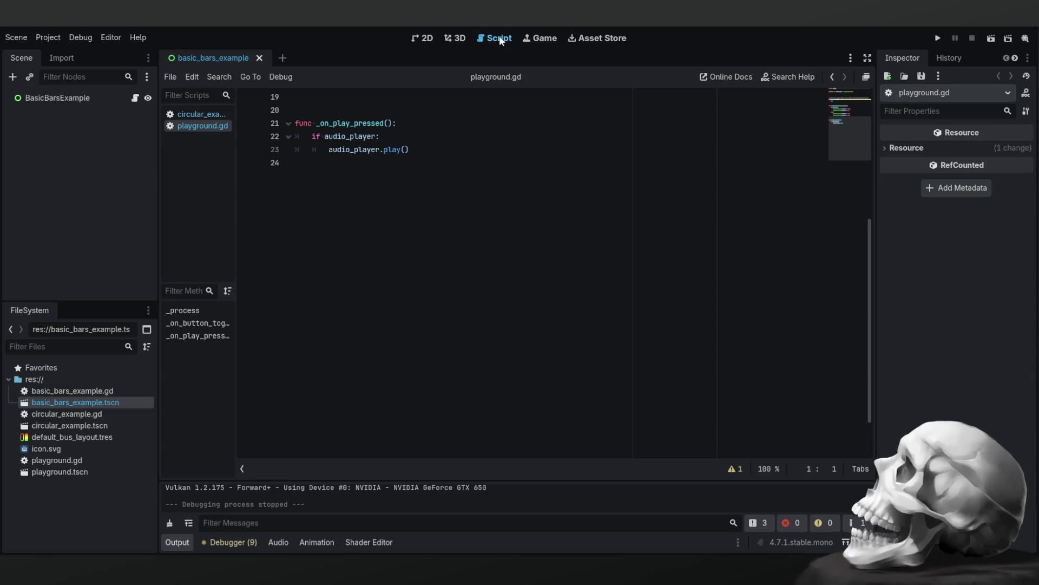
Open the playground, circular_example and basic_bars_example scripts and scenes from the FileSystem dock.
scroll(400, 195, "up", 6)
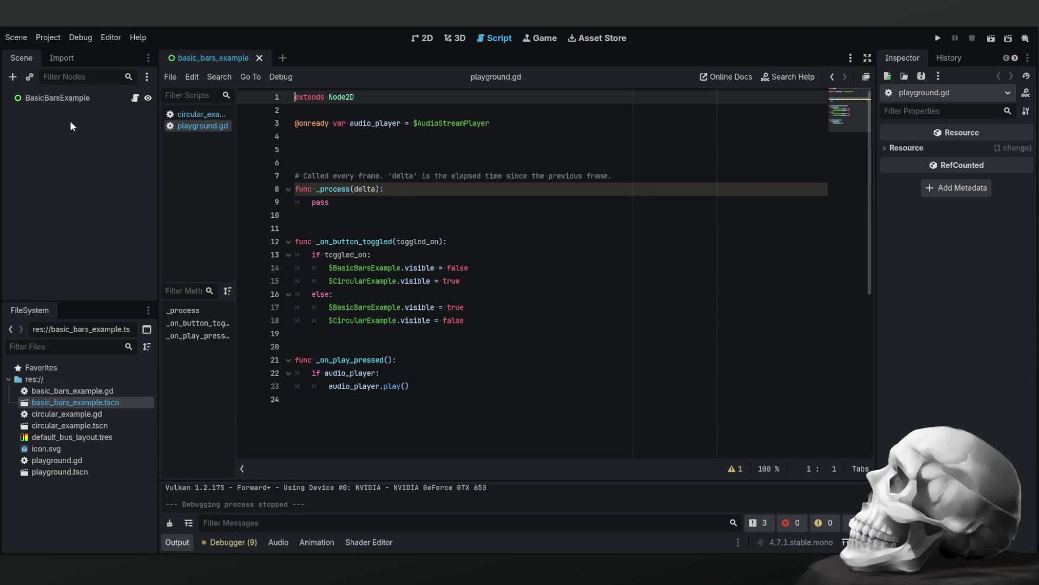
left_click(199, 115)
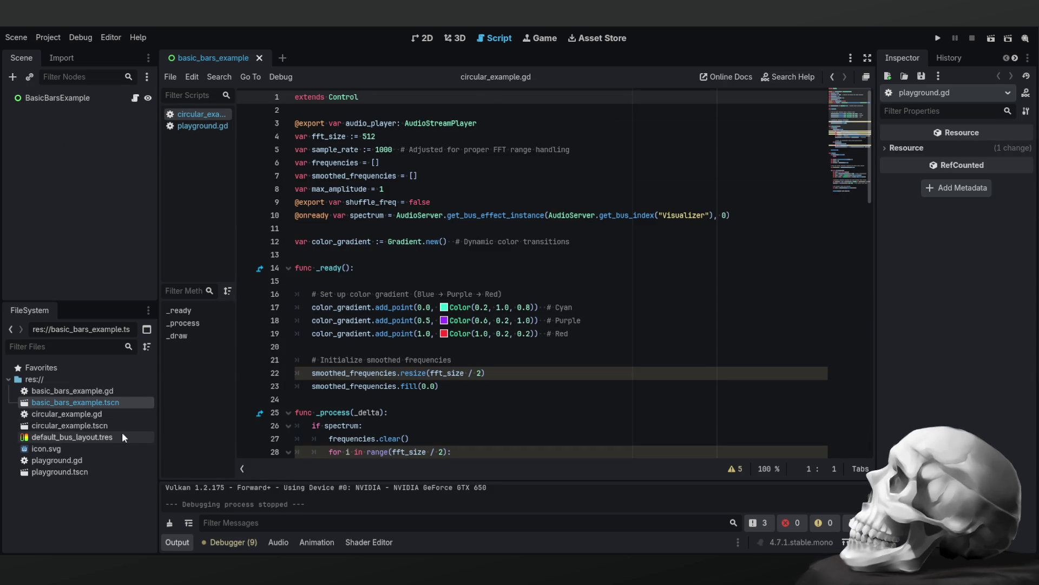
double_click(96, 461)
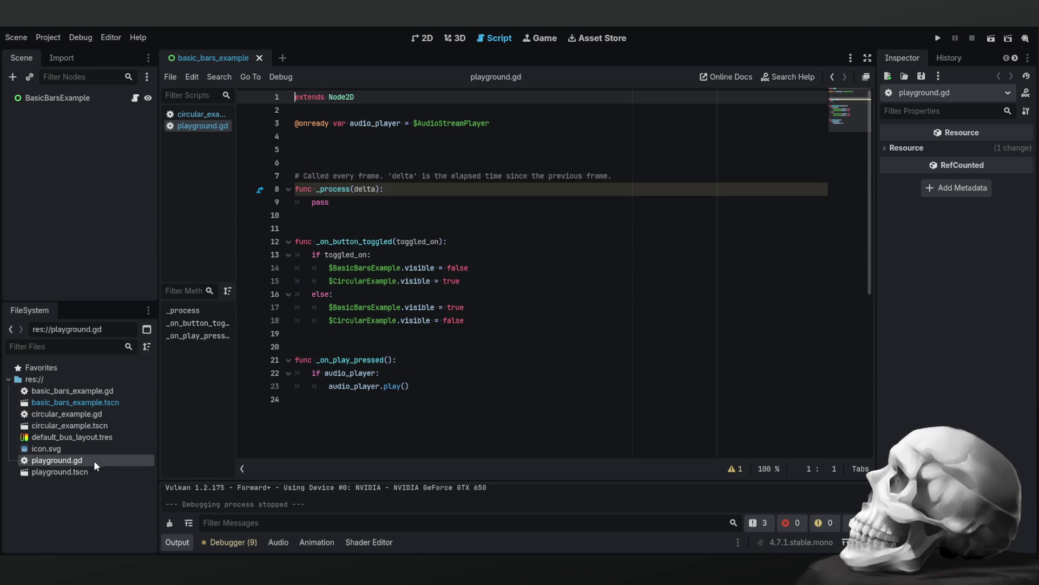
double_click(86, 472)
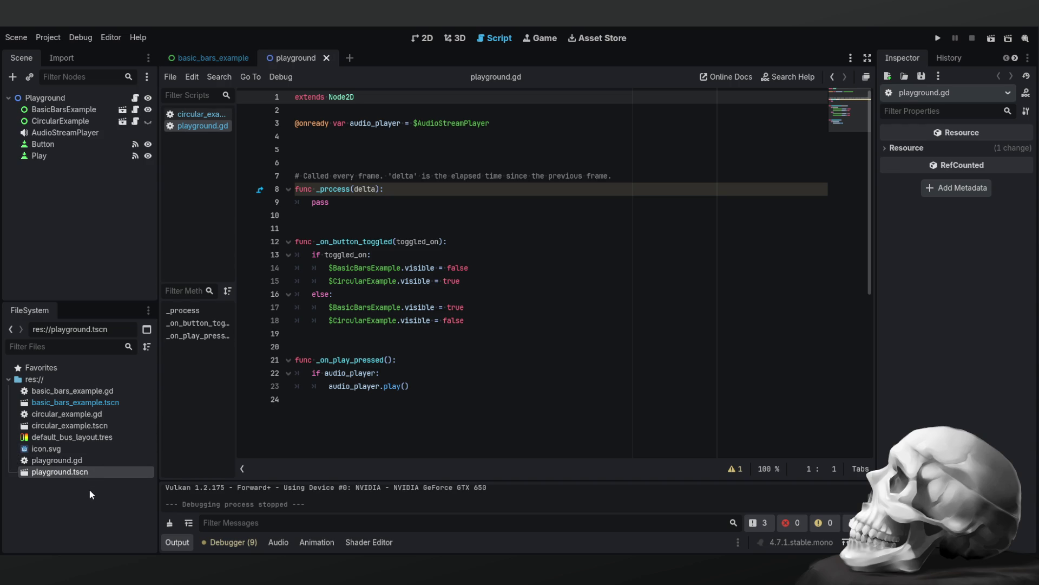
left_click(72, 461)
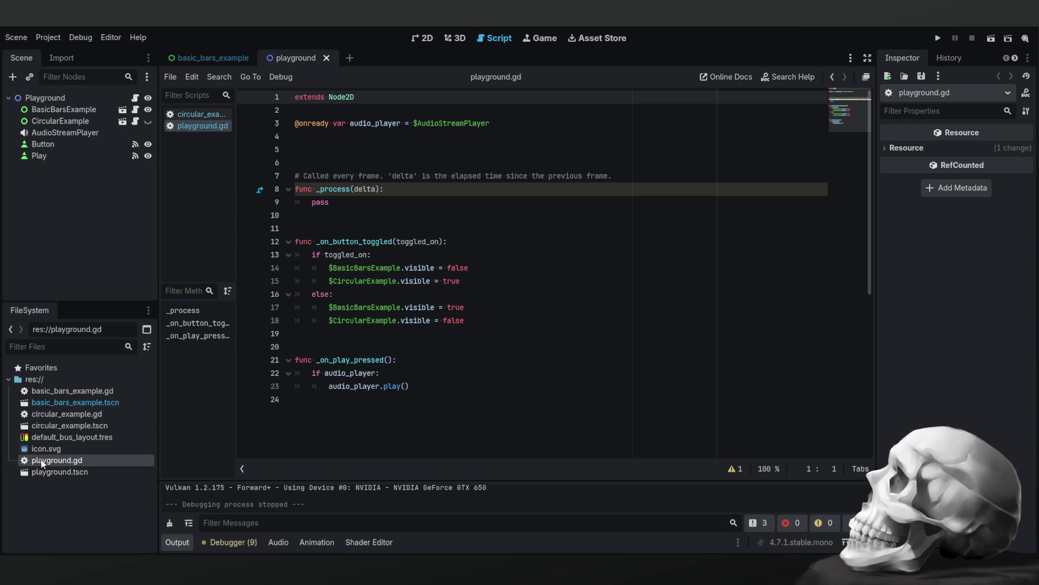
left_click(56, 426)
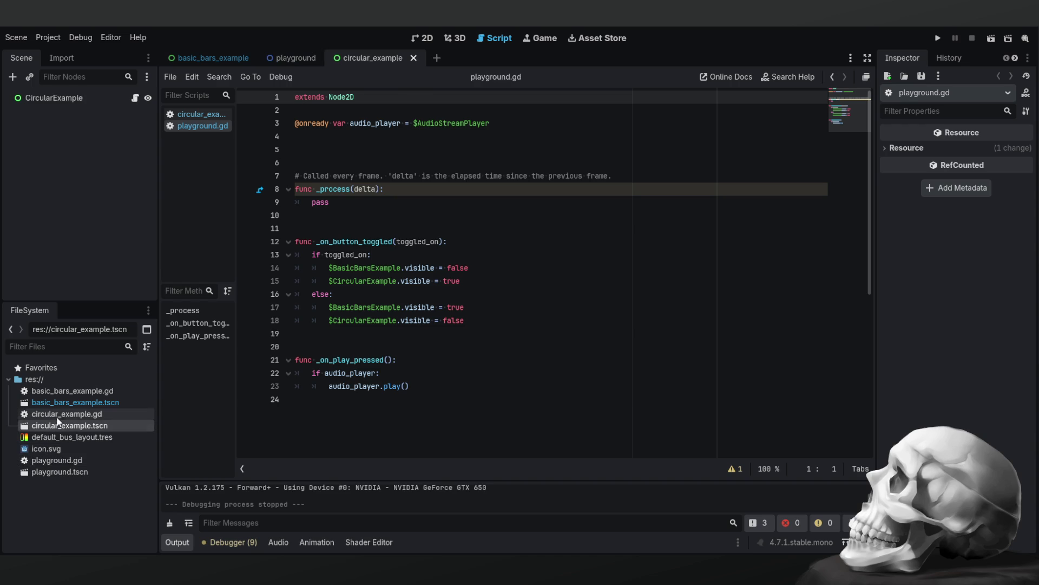
double_click(57, 413)
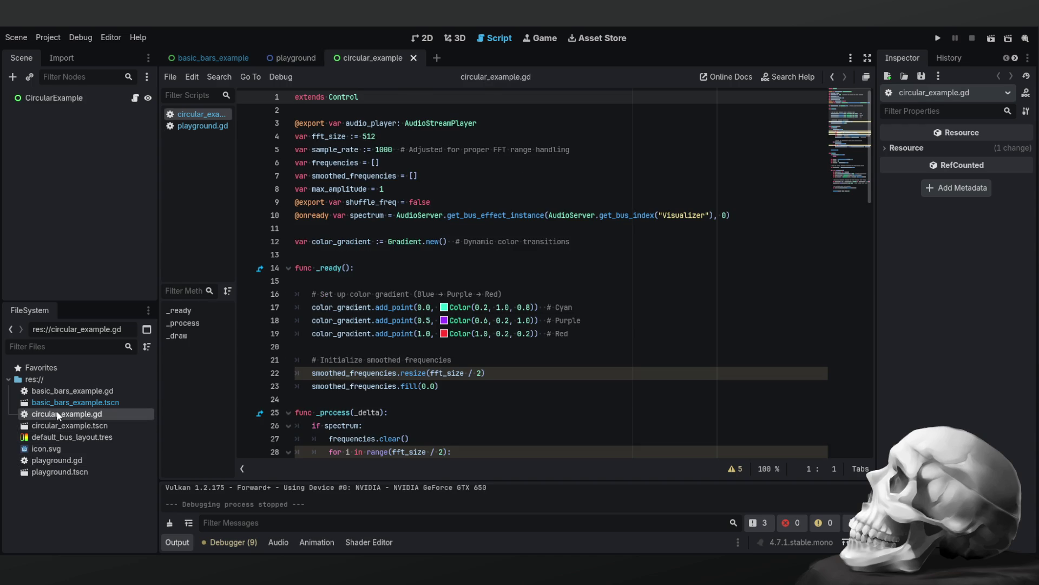
double_click(63, 404)
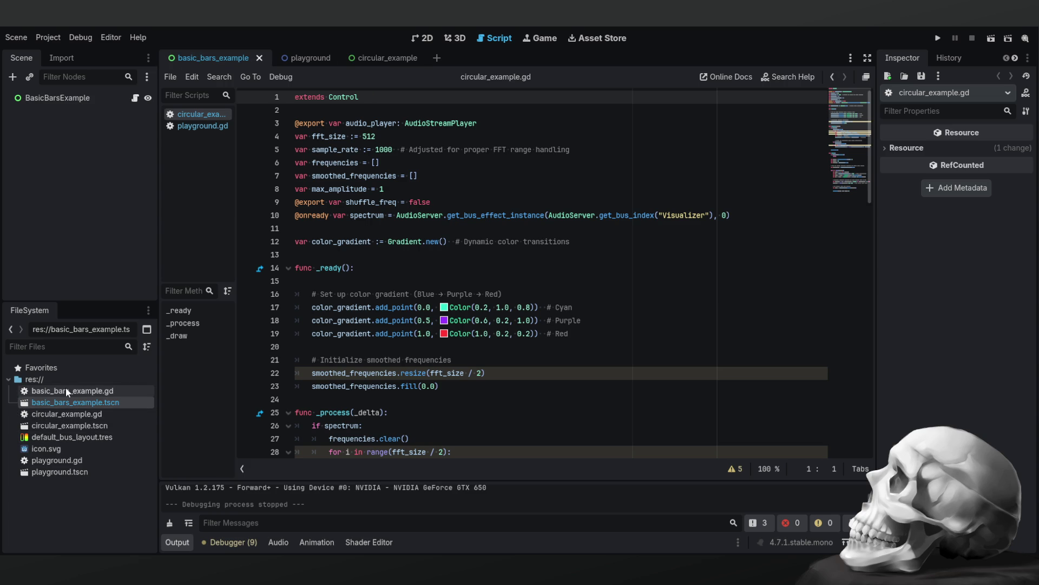
double_click(67, 390)
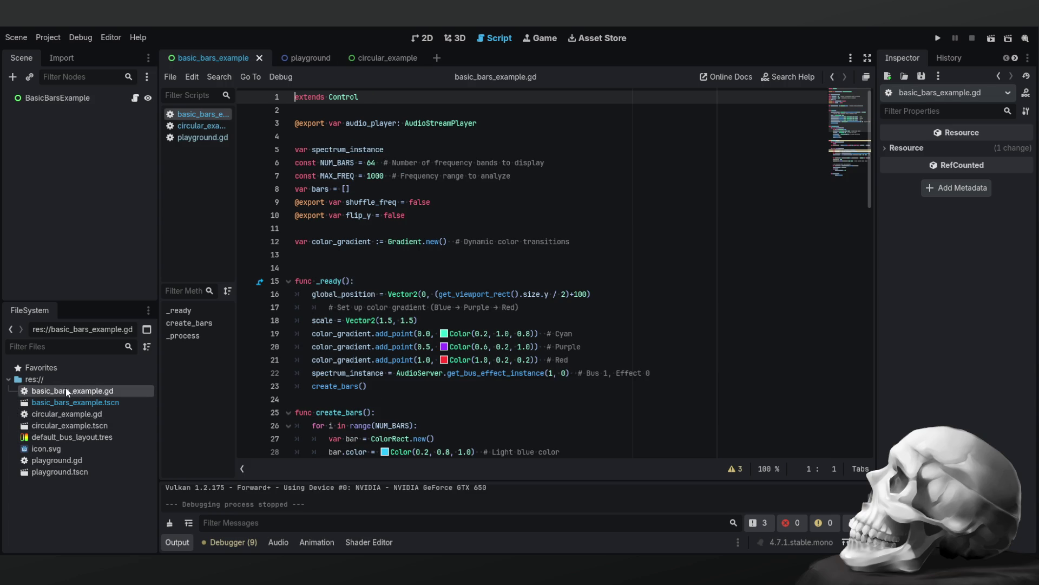
Widen the script list and review the _process function in basic_bars_example.gd.
mouse_move(236, 342)
left_mouse_down()
mouse_move(276, 344)
mouse_move(290, 327)
left_mouse_up()
left_click(182, 335)
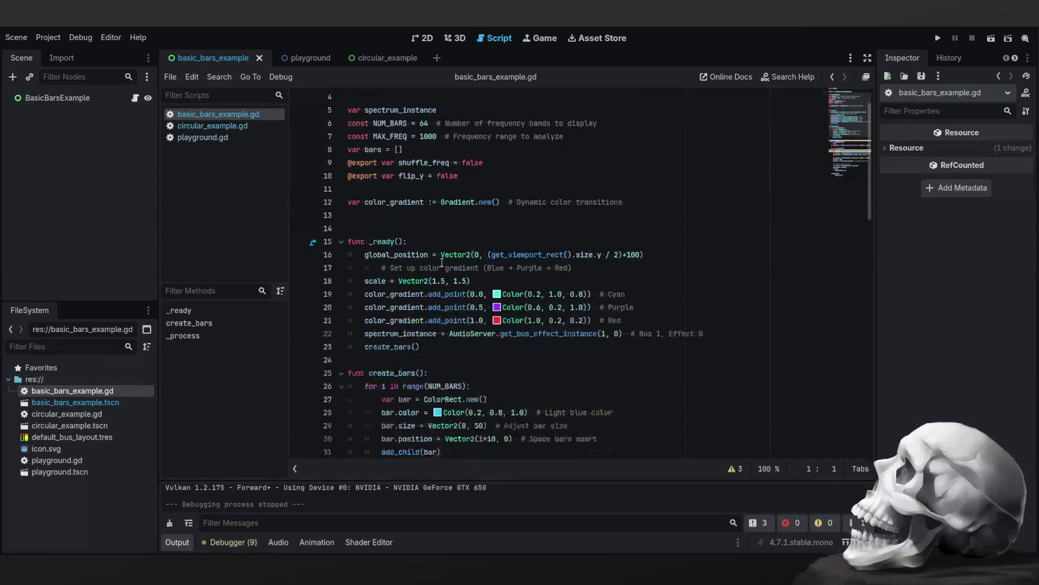
scroll(536, 324, "down", 4)
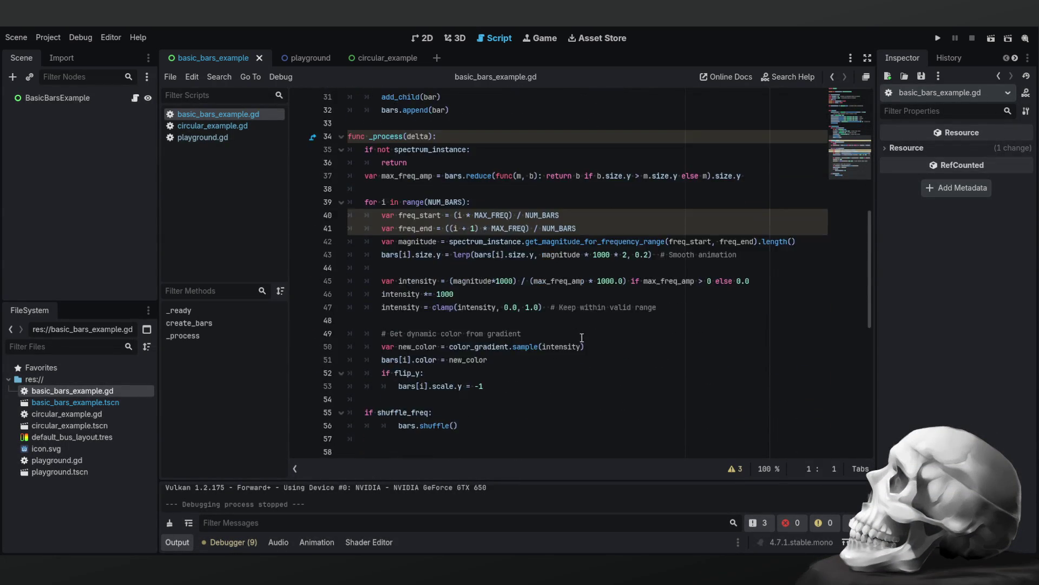
scroll(580, 335, "up", 10)
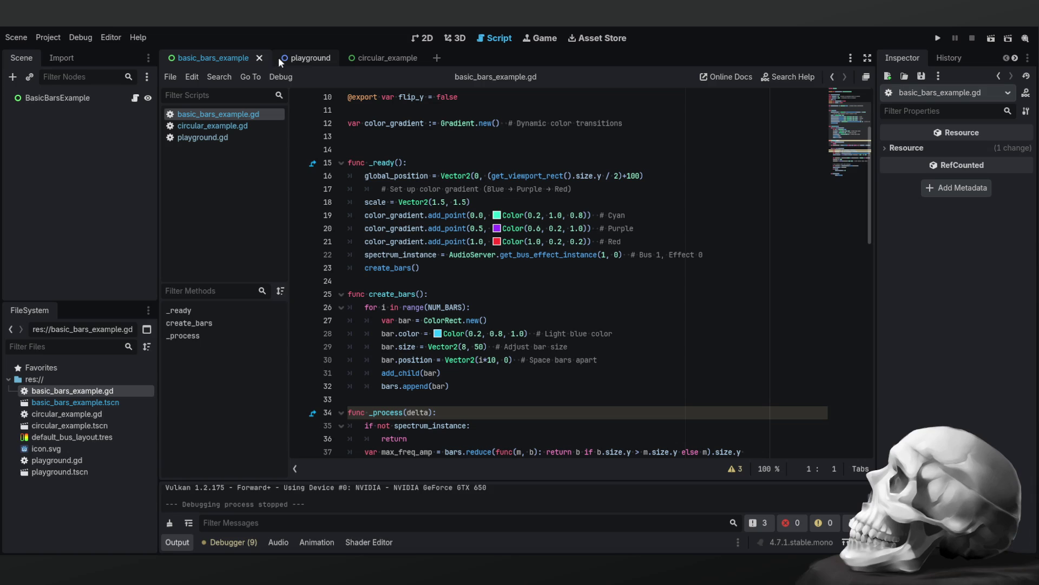
Close the basic_bars_example, playground and circular_example scene tabs, then reopen basic_bars_example.tscn.
left_click(261, 58)
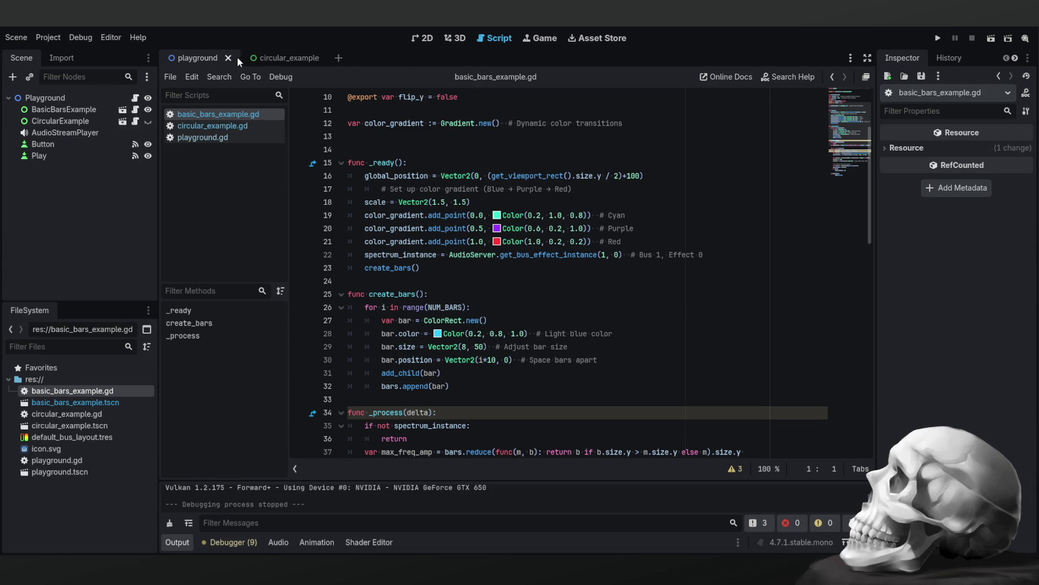
left_click(228, 57)
left_click(249, 60)
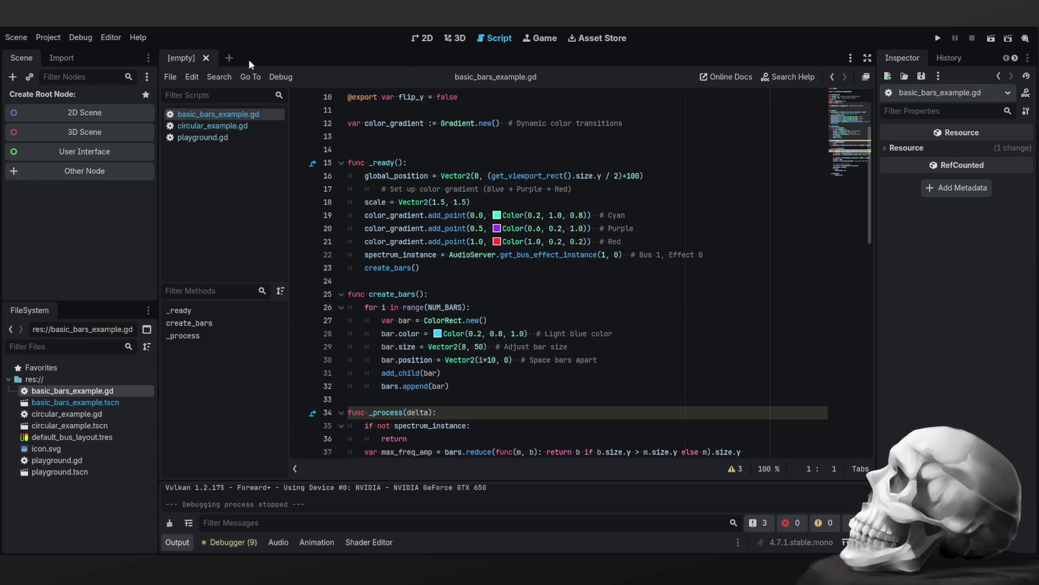
double_click(64, 402)
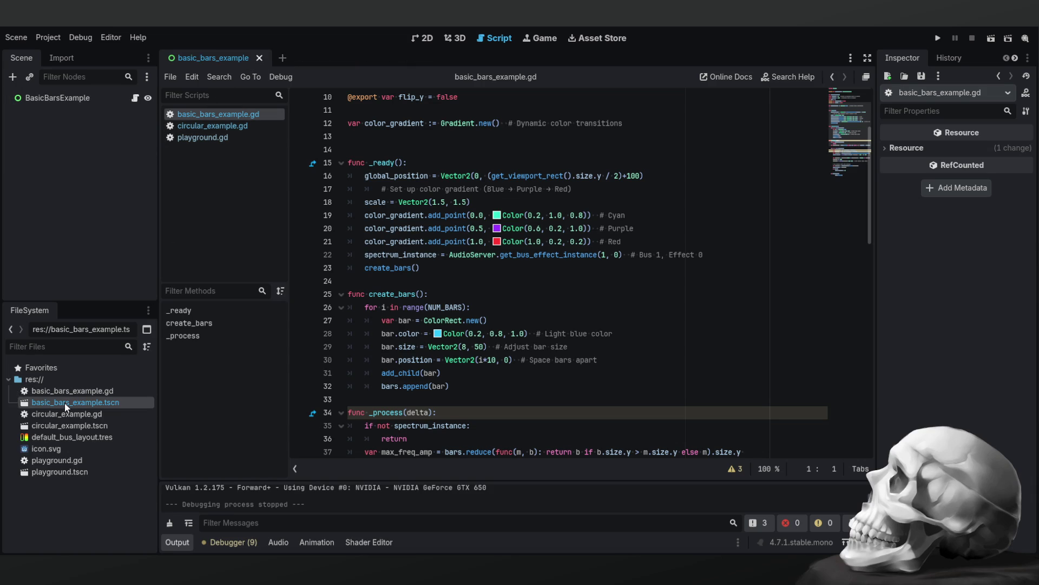
Run the basic bars example from the 2D view, stop it with F8, and close its scene.
left_click(422, 39)
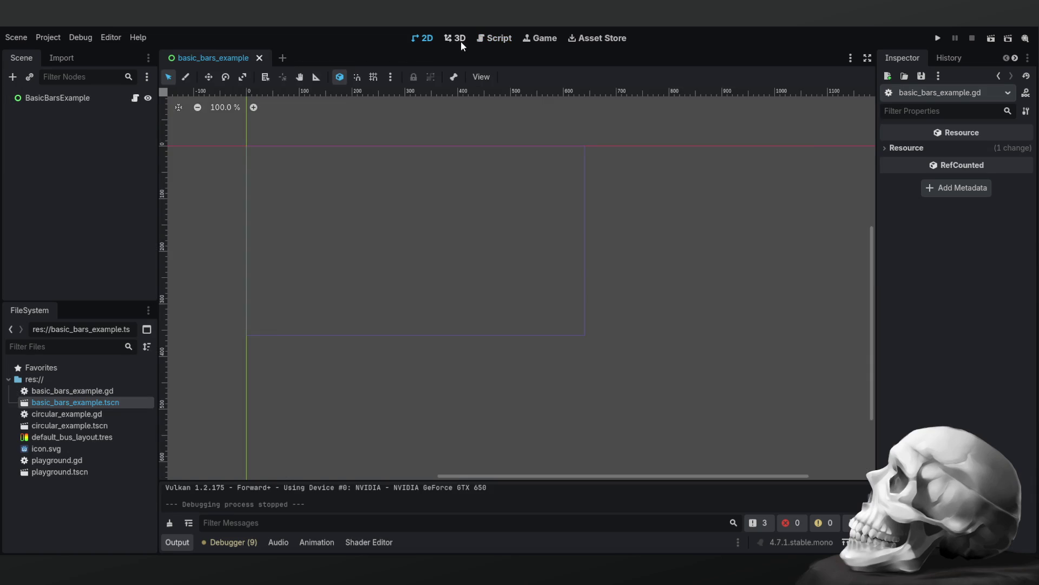
left_click(457, 40)
left_click(429, 37)
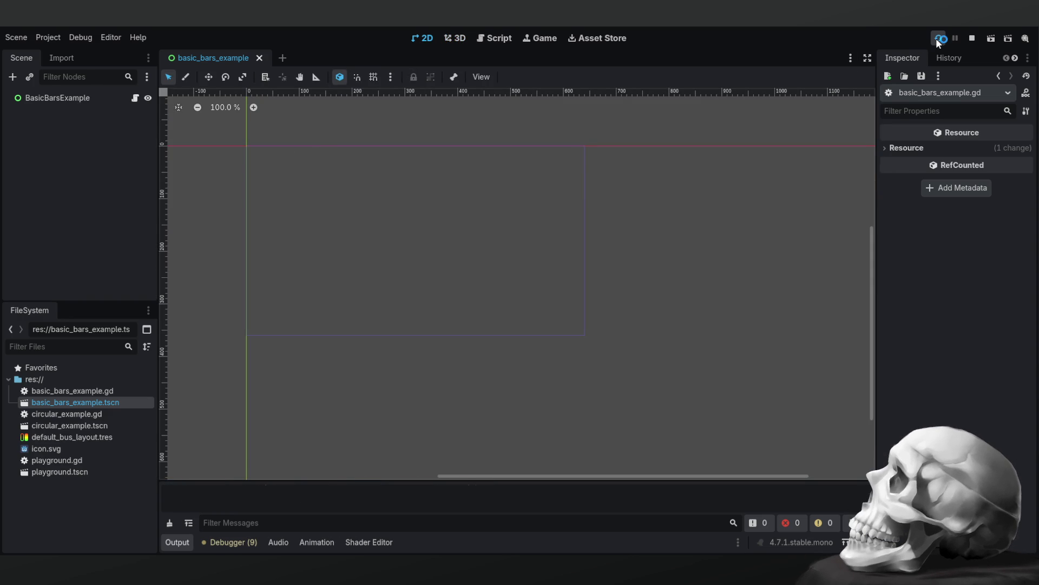
left_click(939, 39)
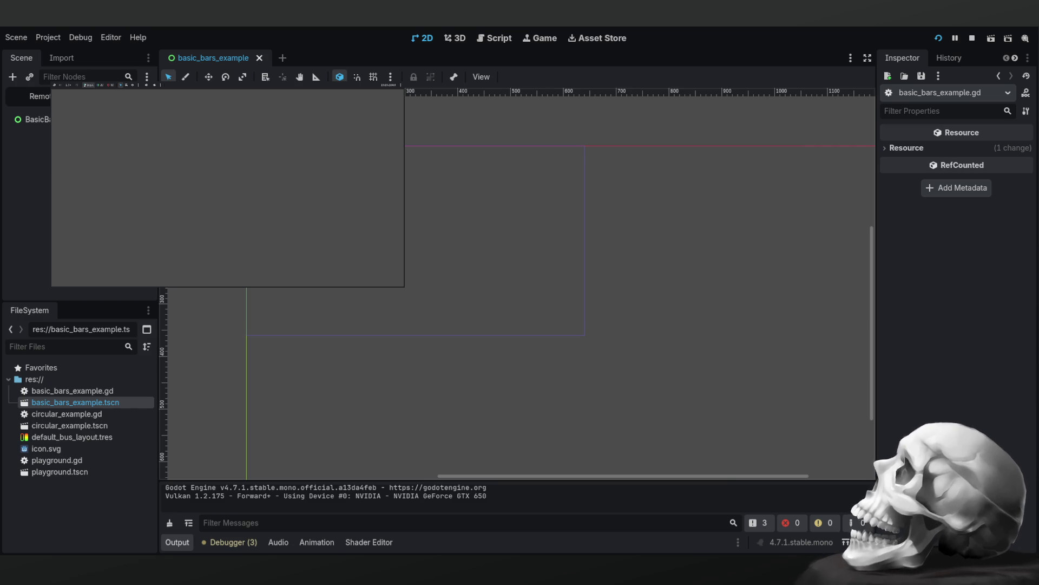
key("F8")
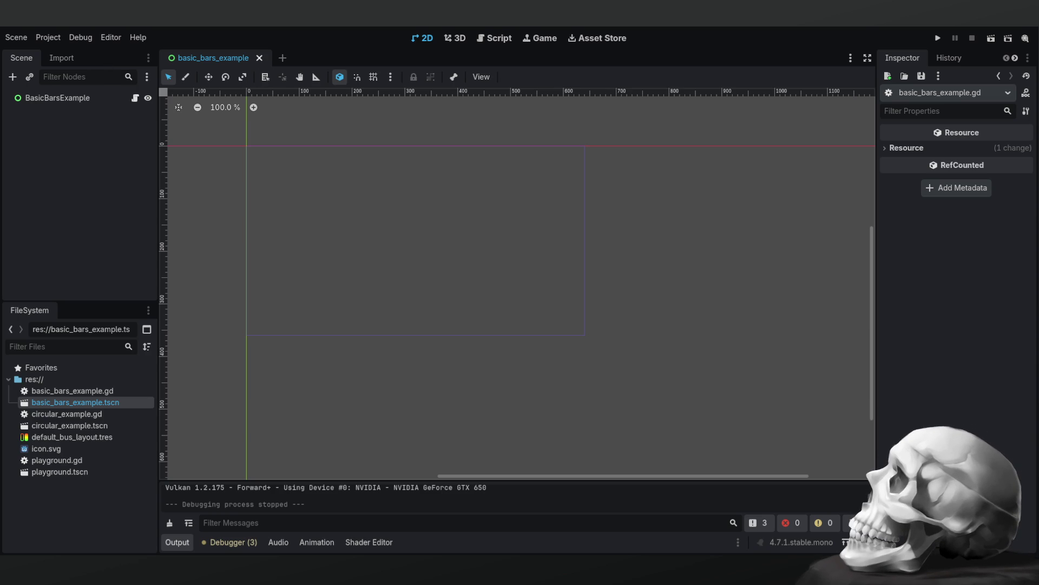
left_click(262, 59)
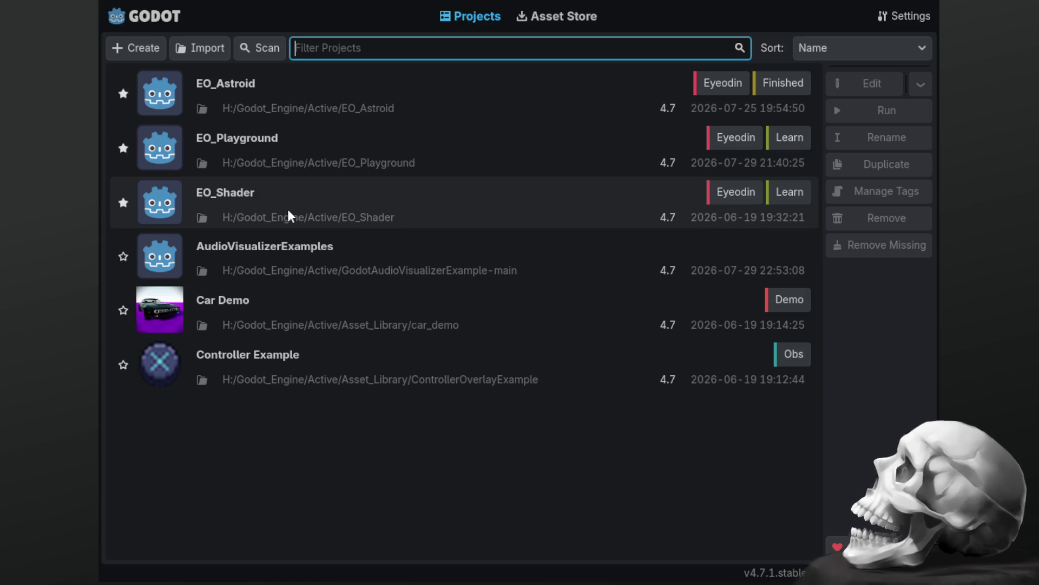
Select the AudioVisualizerExamples project and switch to the Asset Store templates.
left_click(305, 257)
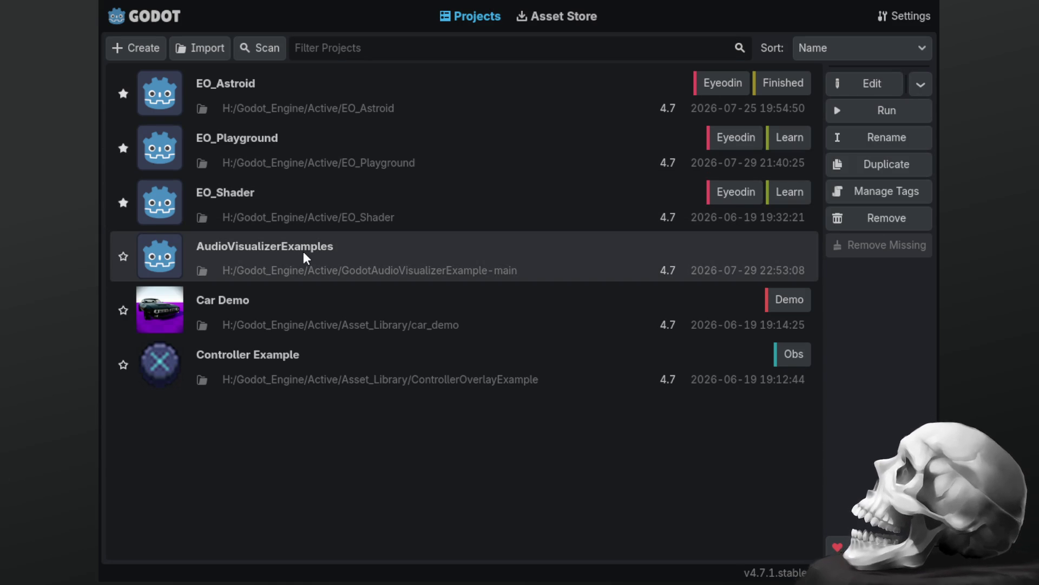
left_click(555, 18)
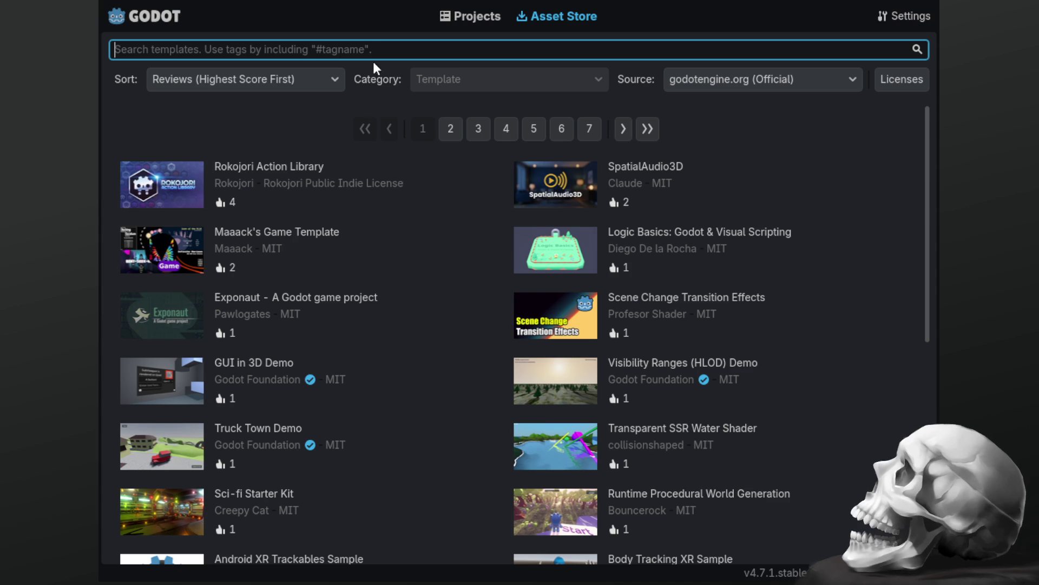
Search templates for 'audiovisualiser', correct it to 'audio visualizer', then replace it with 'spectral'.
type("audio")
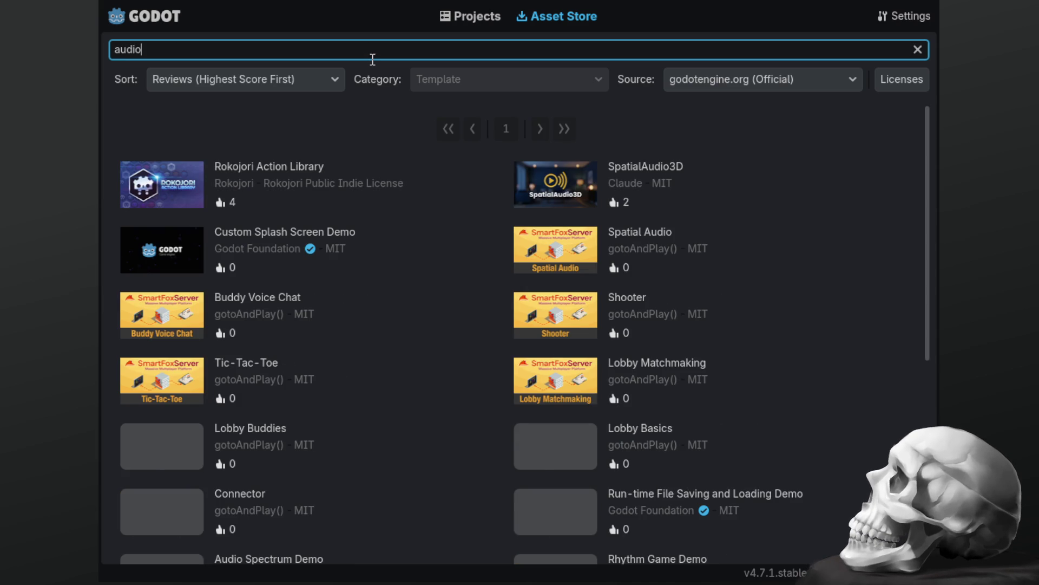
type("visualis")
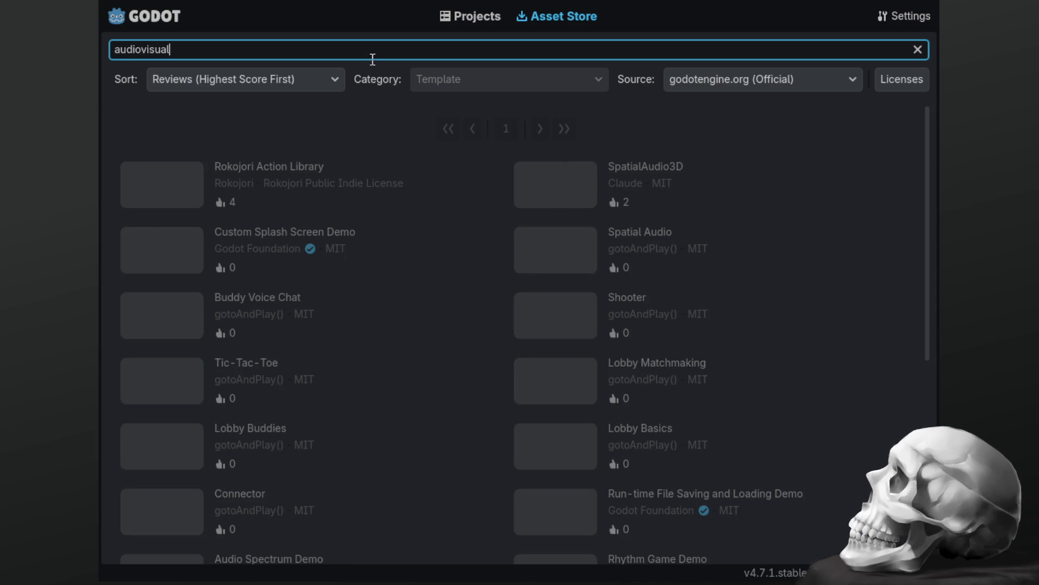
type("er")
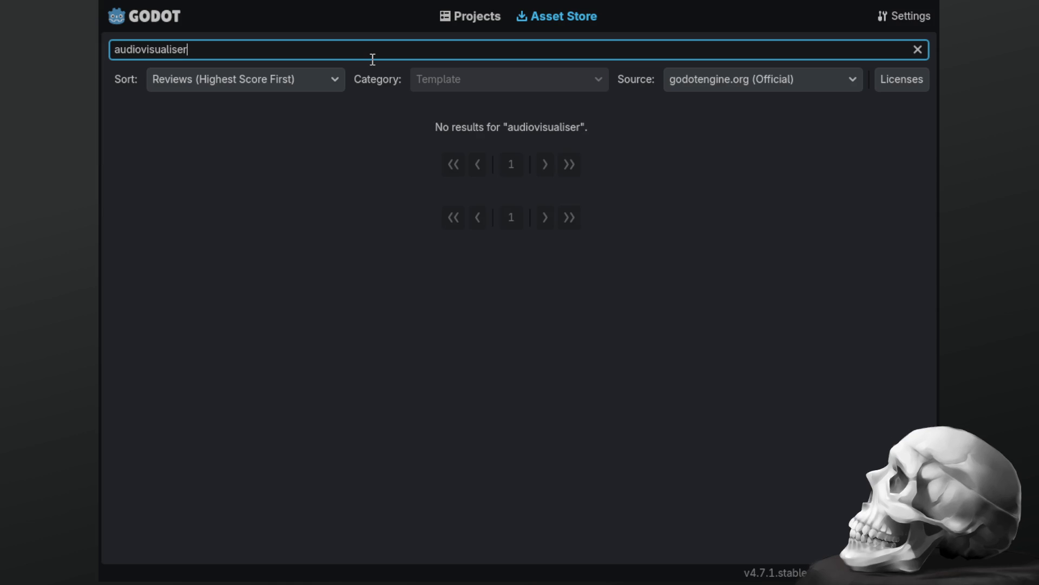
key("Left")
key("Left")
key("BackSpace")
type("z")
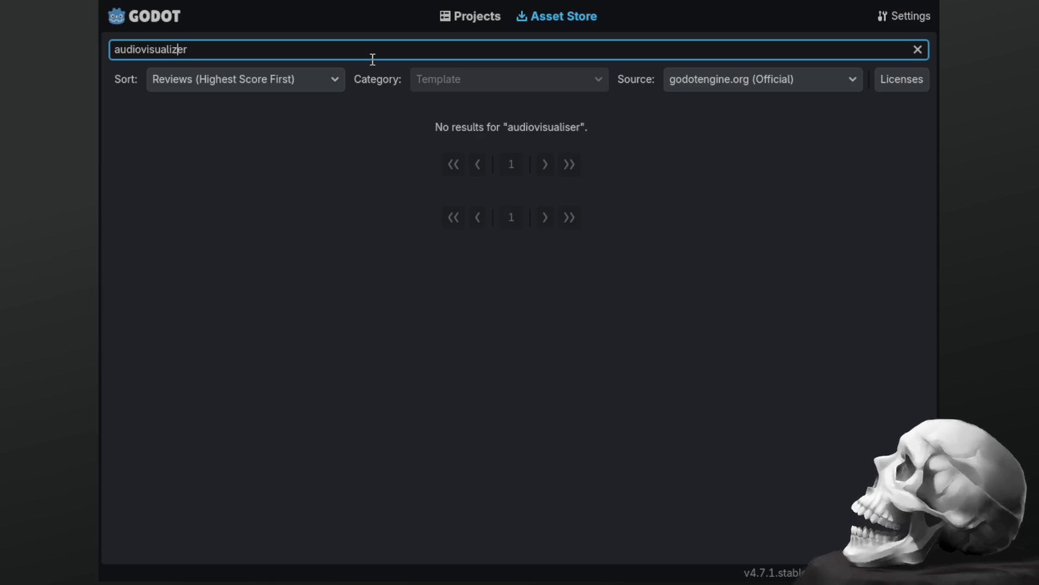
key("Left")
key("Left")
key("Left")
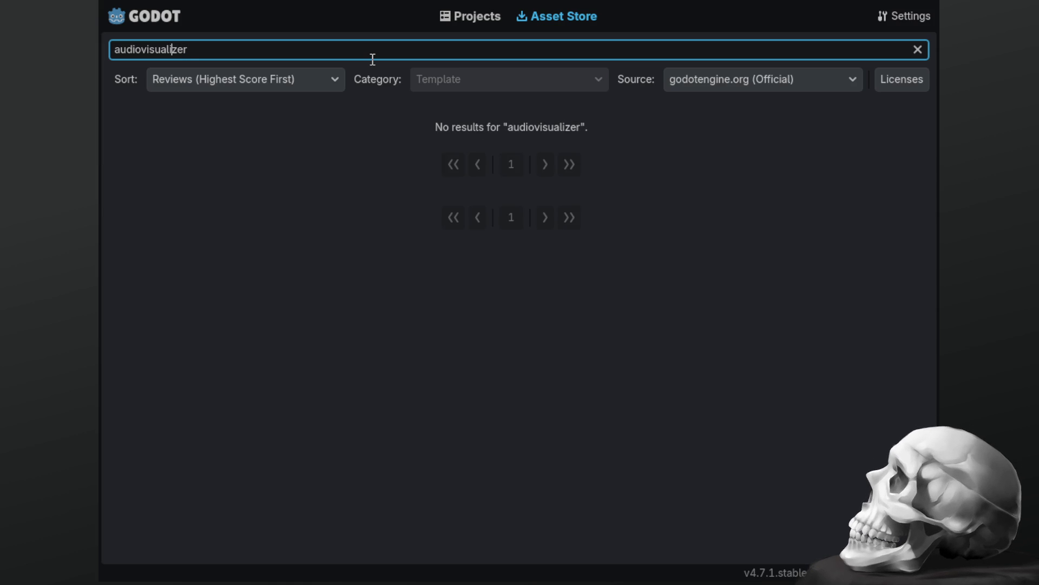
key("Left")
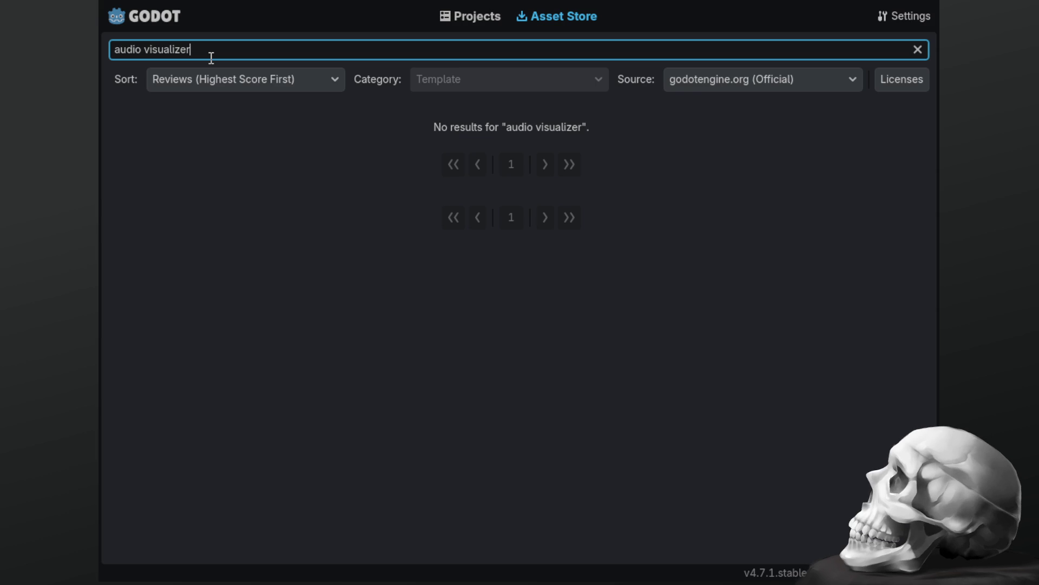
key("ctrl+a")
type("spectral")
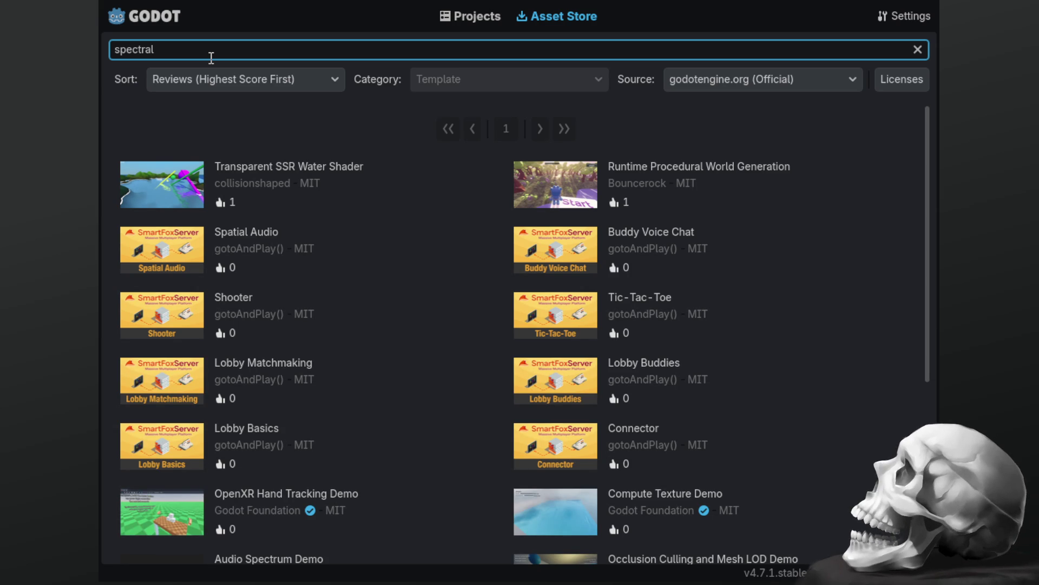
Scroll the 'spectral' results and open the Audio Spectrum Demo template as a new project.
scroll(352, 243, "down", 5)
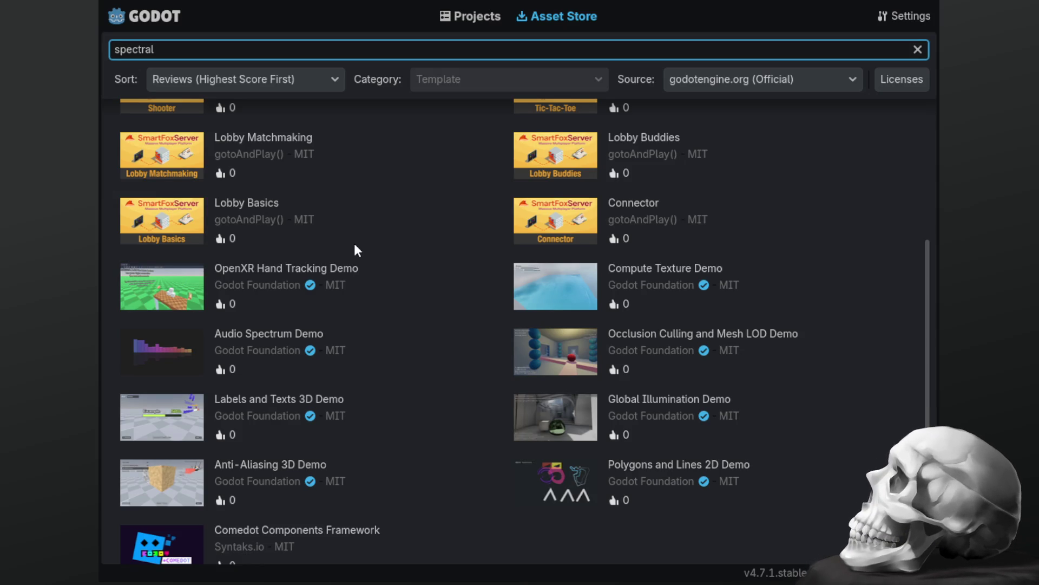
left_click(259, 335)
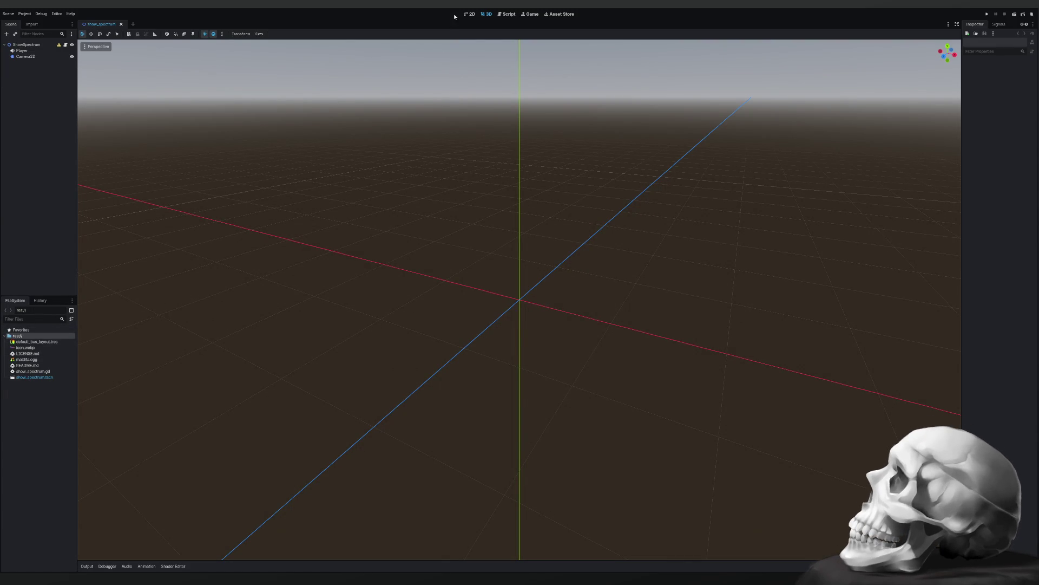
Review the show_spectrum scene and its show_spectrum.gd script, then run the Audio Spectrum Demo.
left_click(472, 15)
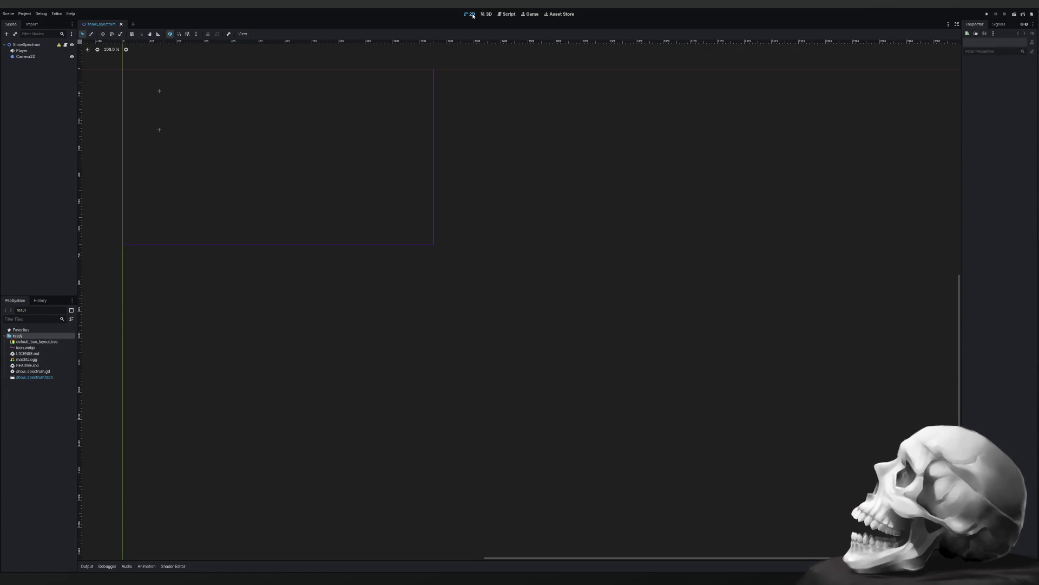
left_click_drag(179, 127, 322, 200)
scroll(366, 232, "down", 1)
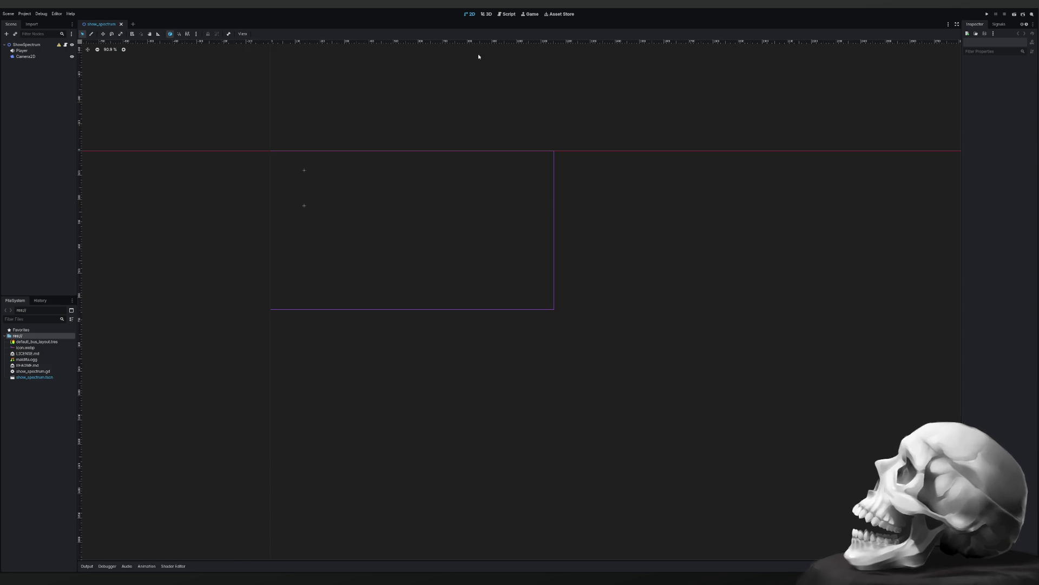
left_click(501, 18)
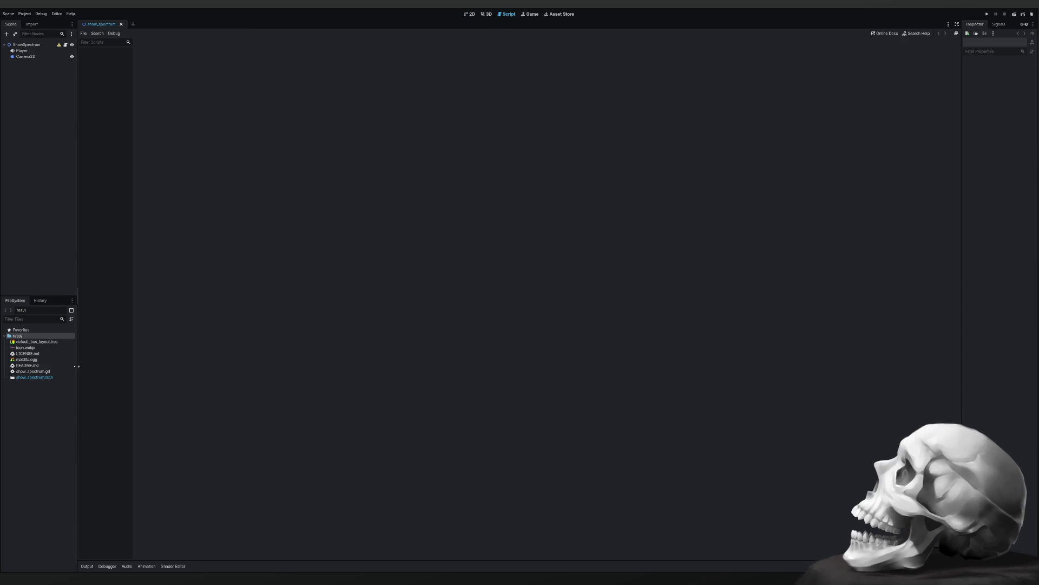
double_click(24, 371)
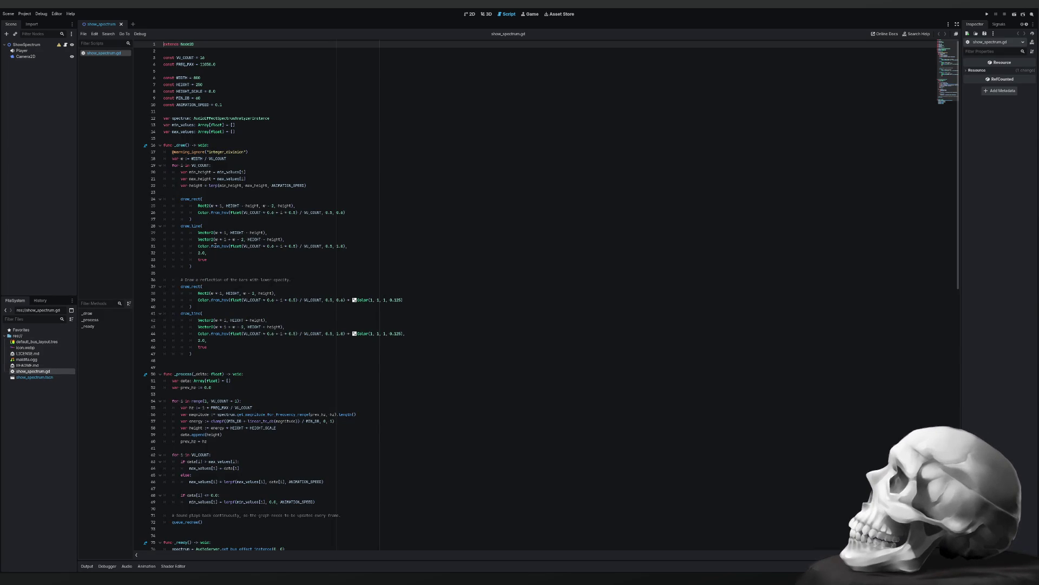
scroll(215, 245, "down", 5)
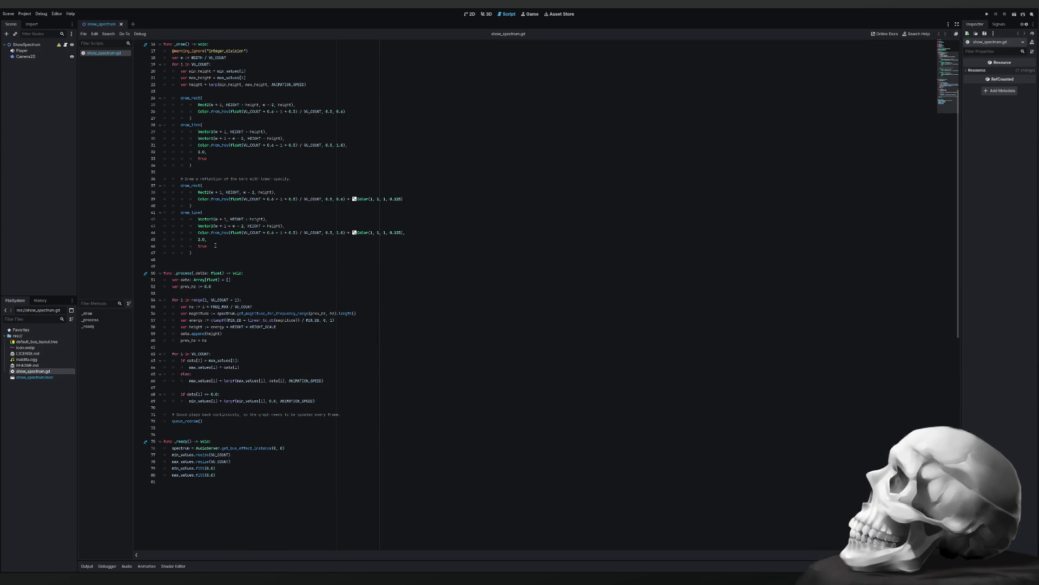
scroll(216, 245, "up", 5)
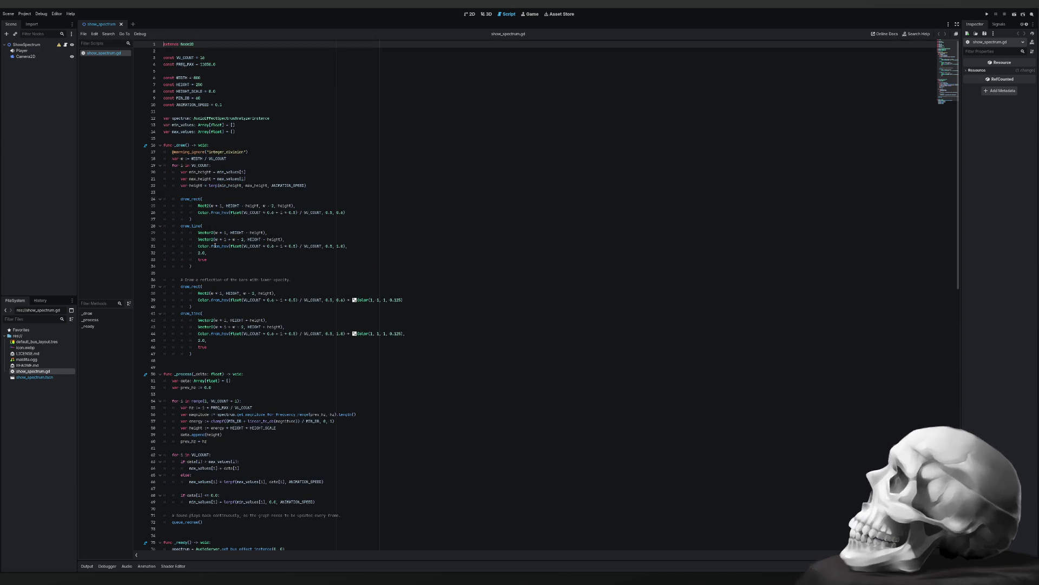
left_click(472, 14)
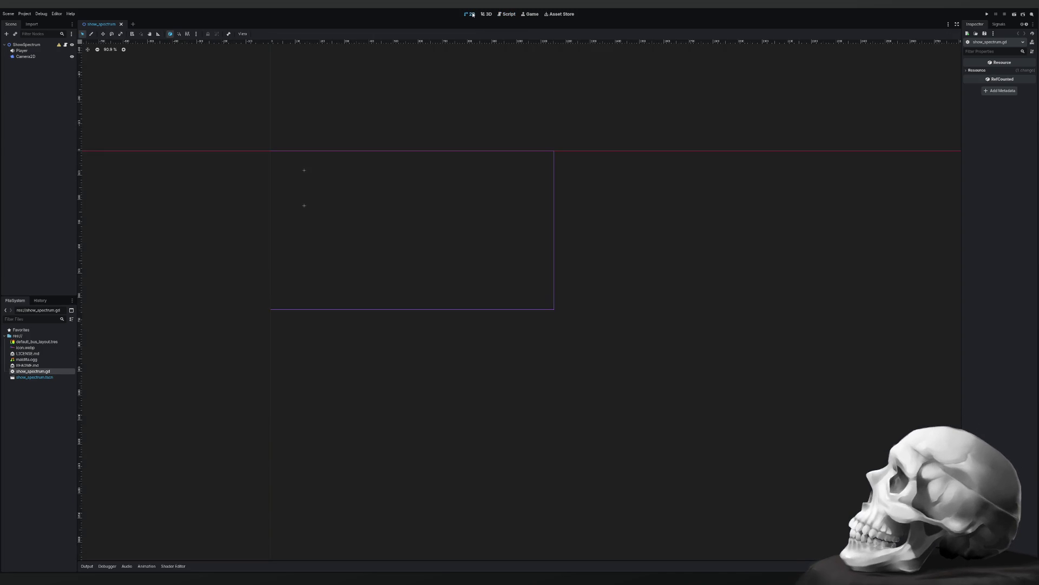
left_click(987, 14)
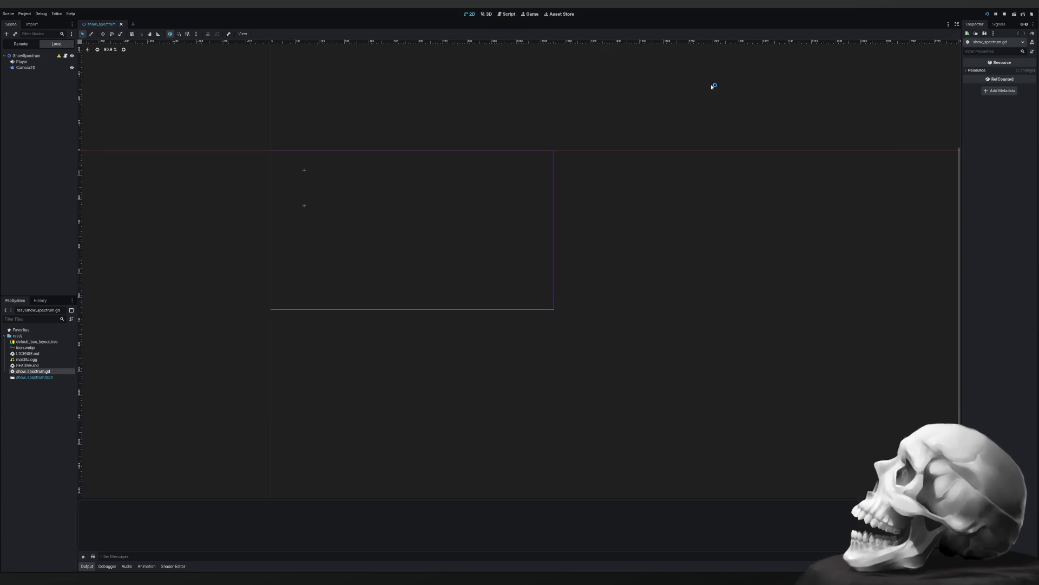
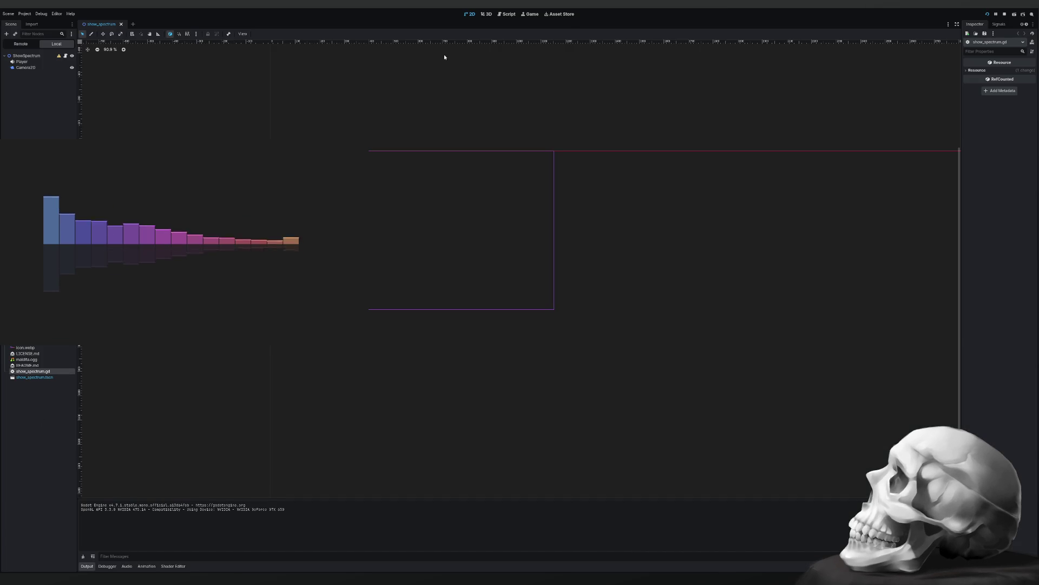
Open show_spectrum.gd, look over its VU_COUNT and FREQ_MAX constants, and stop the demo.
left_click(507, 14)
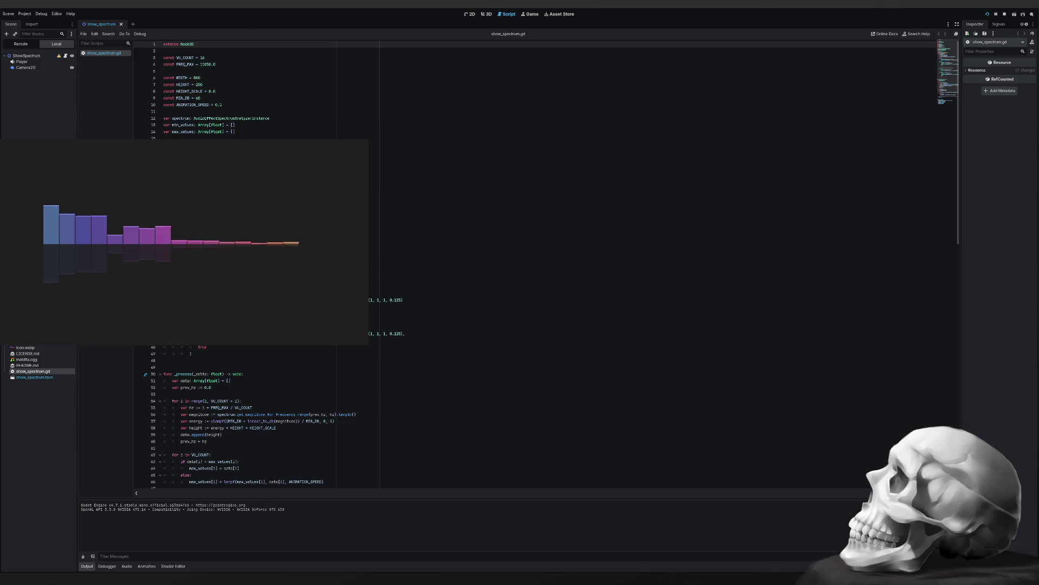
scroll(488, 260, "down", 6)
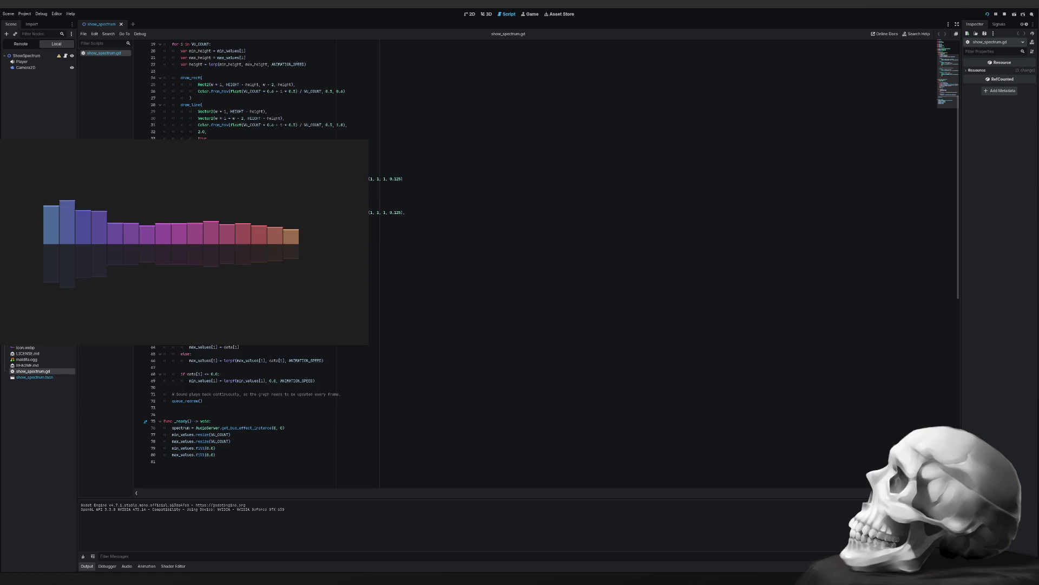
scroll(487, 259, "up", 6)
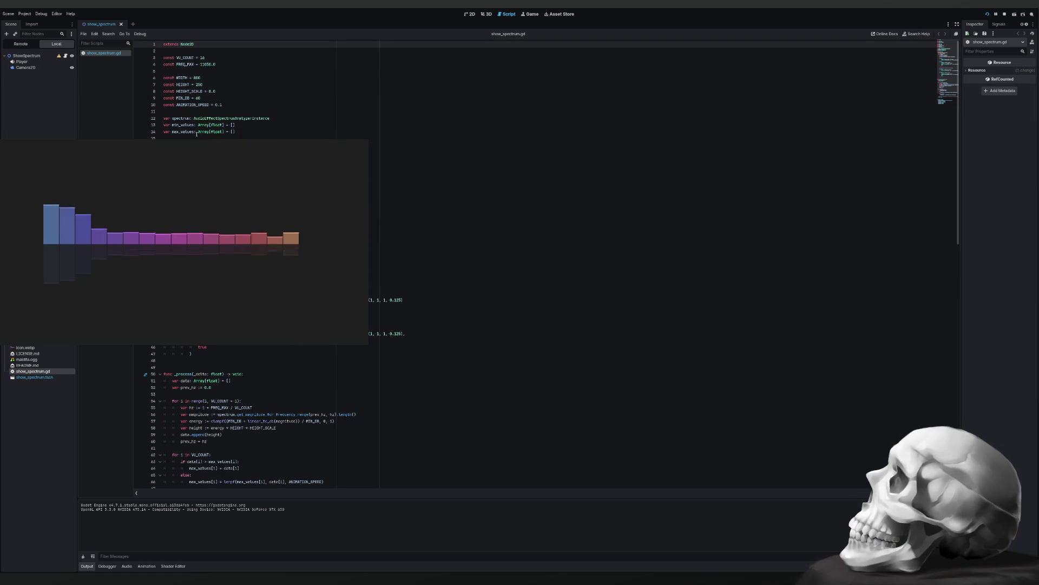
left_click(412, 152)
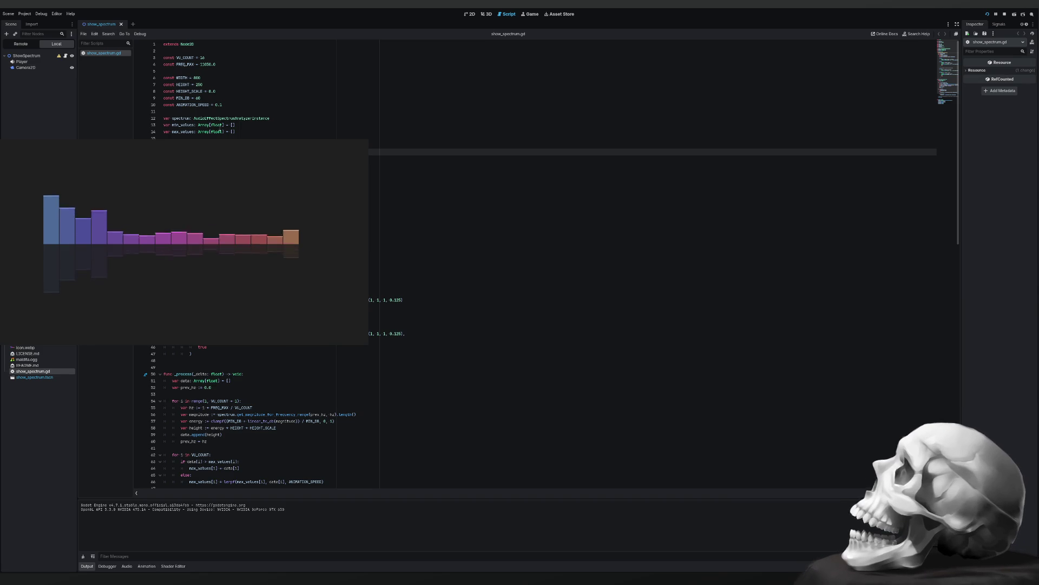
double_click(193, 57)
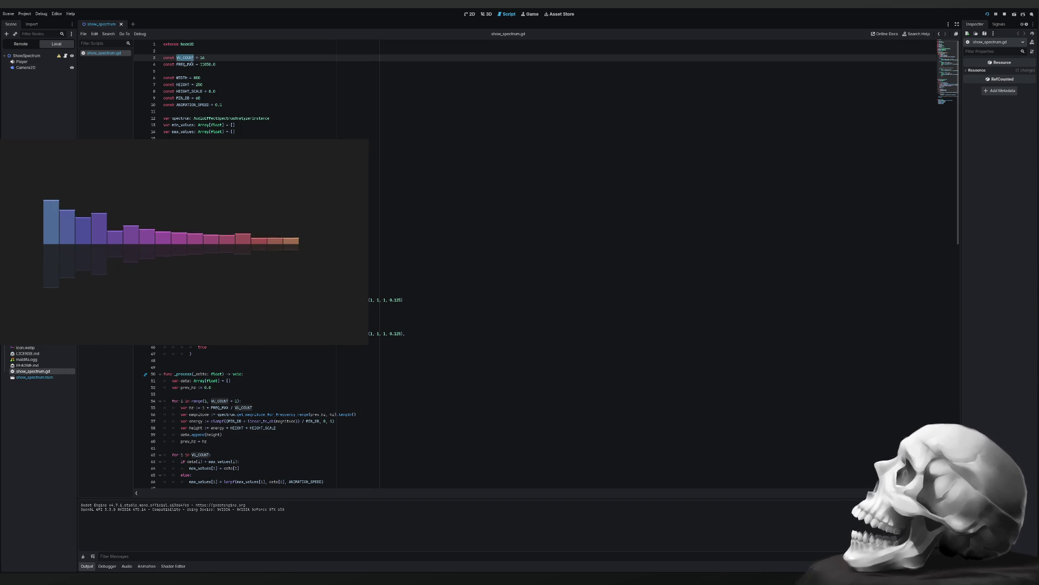
double_click(185, 64)
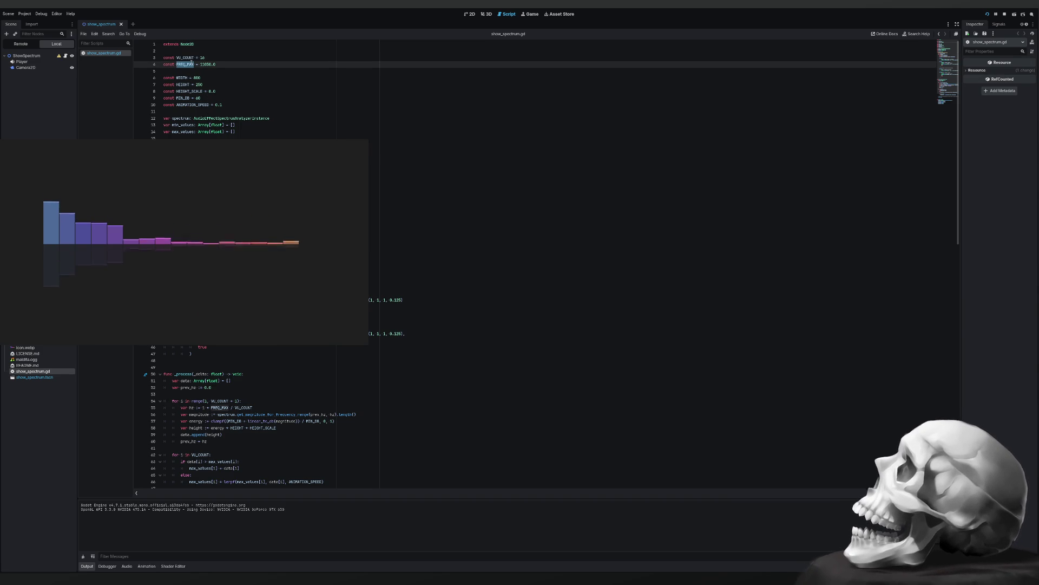
double_click(185, 58)
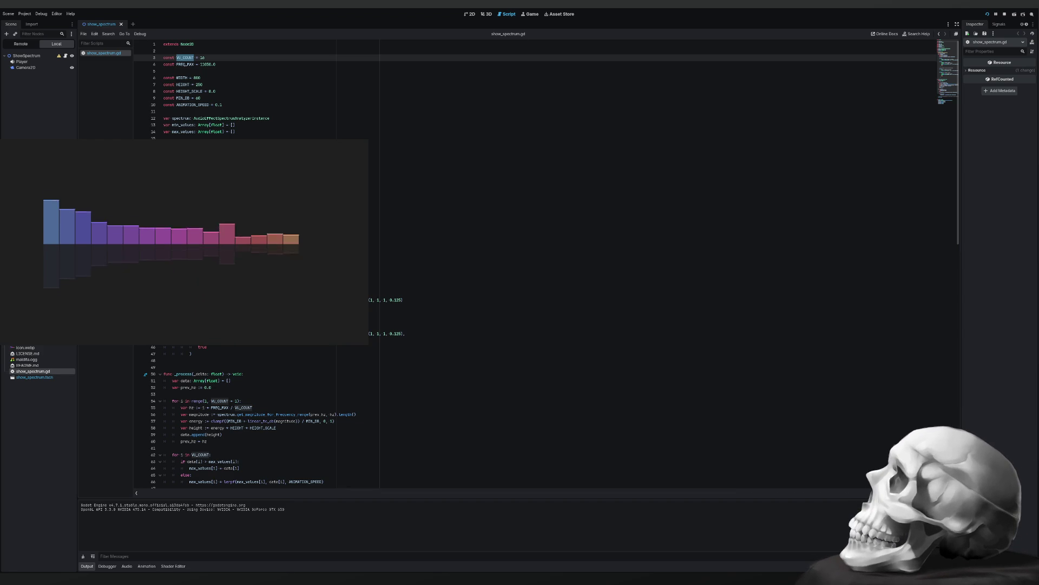
key("F8")
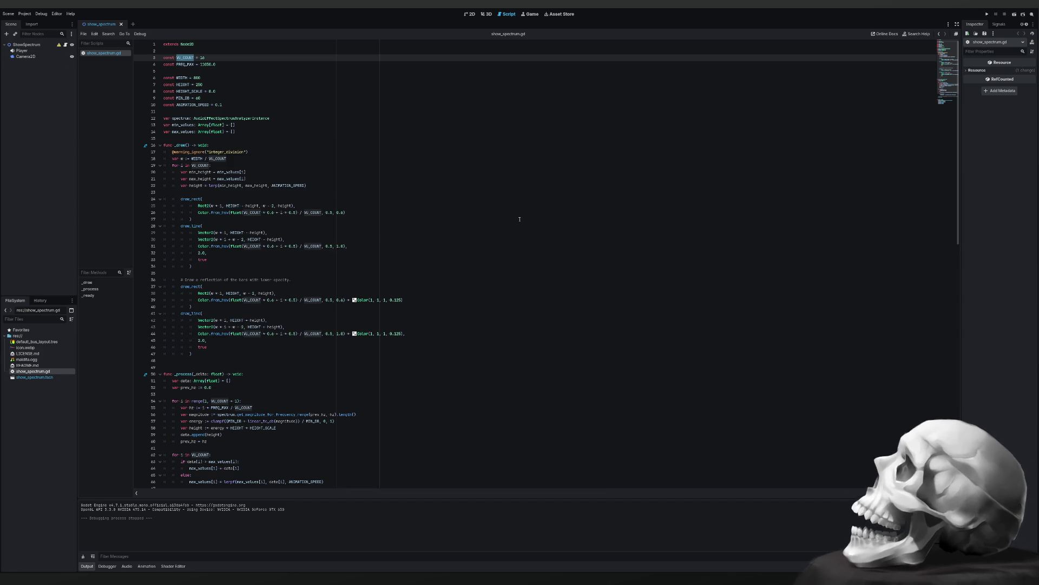
Change VU_COUNT from 16 to 32 and save so the demo reruns.
left_click(249, 57)
key("ctrl+shift+Left")
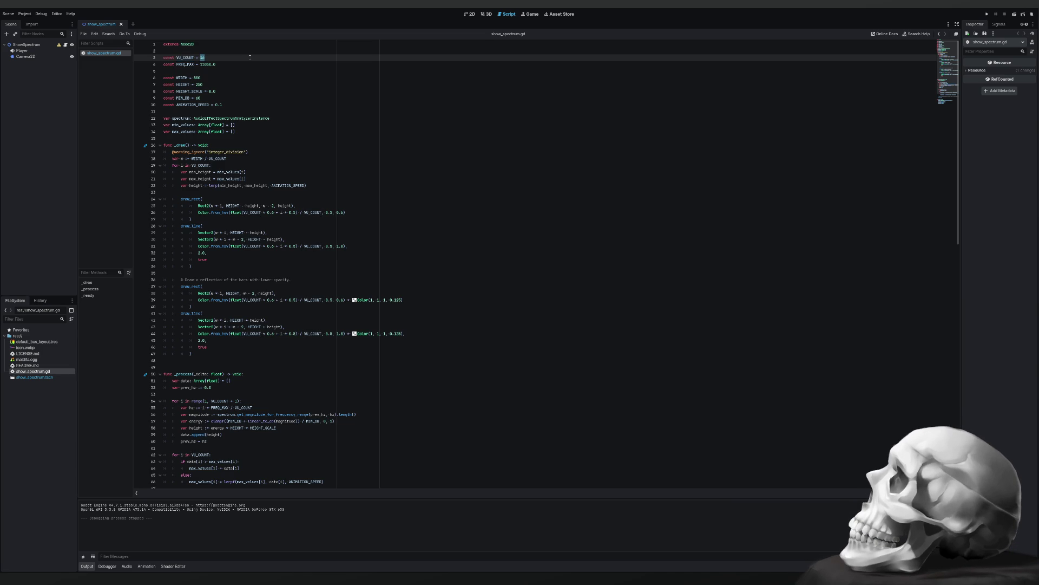
type("32")
key("ctrl+s")
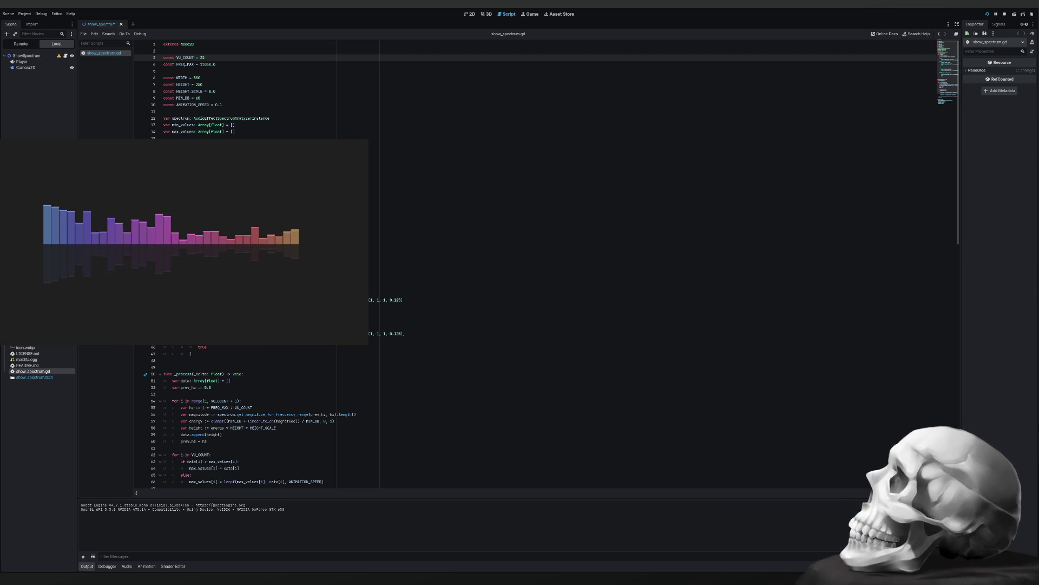
Review the whole show_spectrum.gd script, then stop the running 32-bar spectrum demo.
scroll(536, 260, "down", 8)
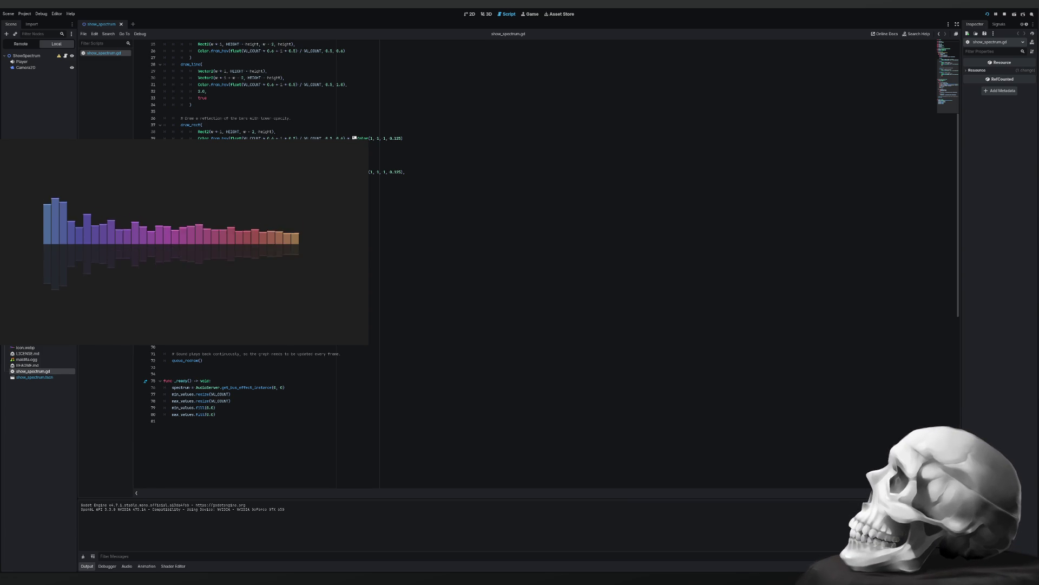
scroll(536, 260, "up", 8)
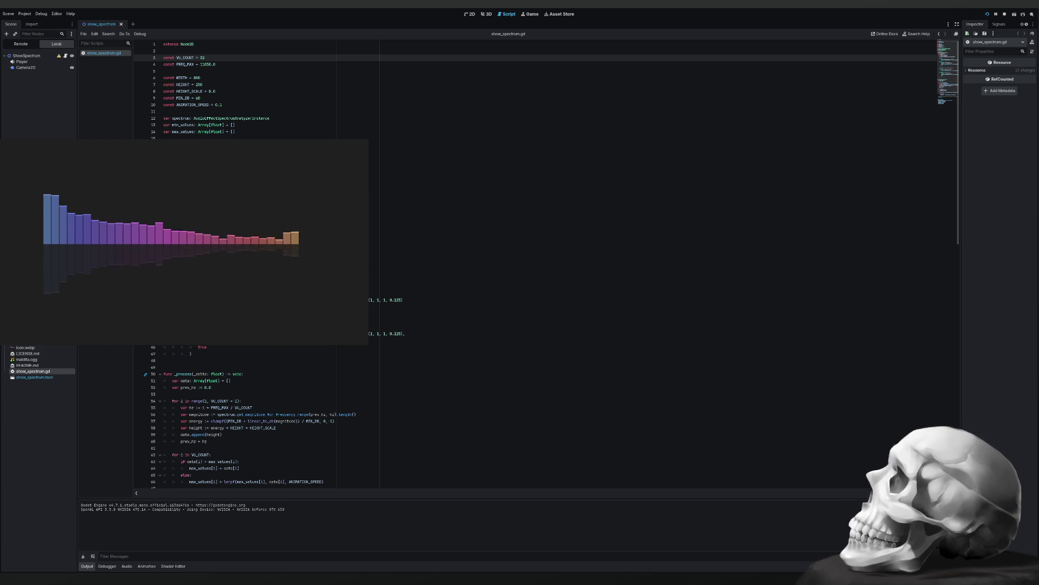
scroll(536, 260, "down", 9)
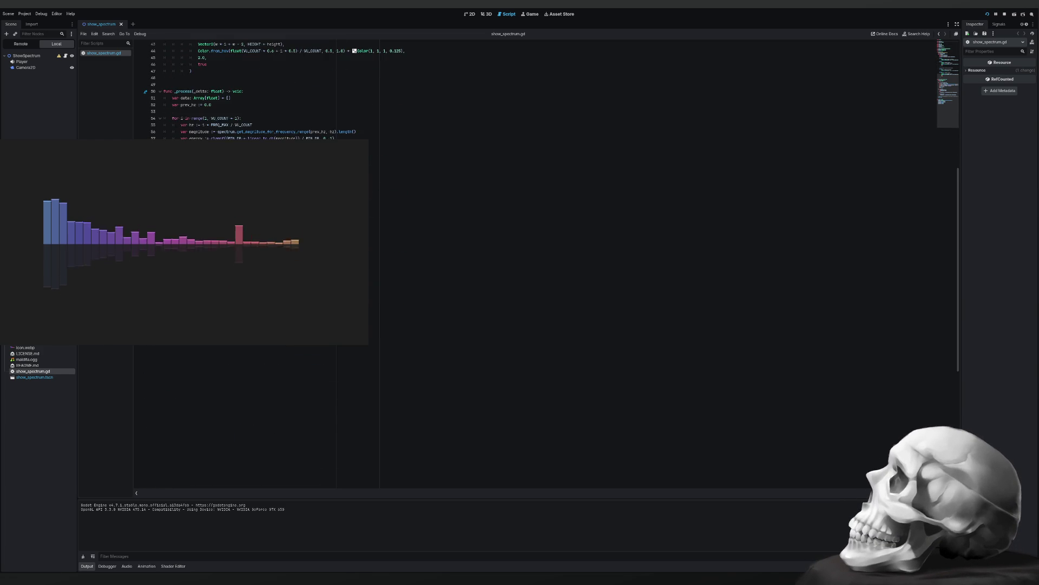
left_click(249, 384)
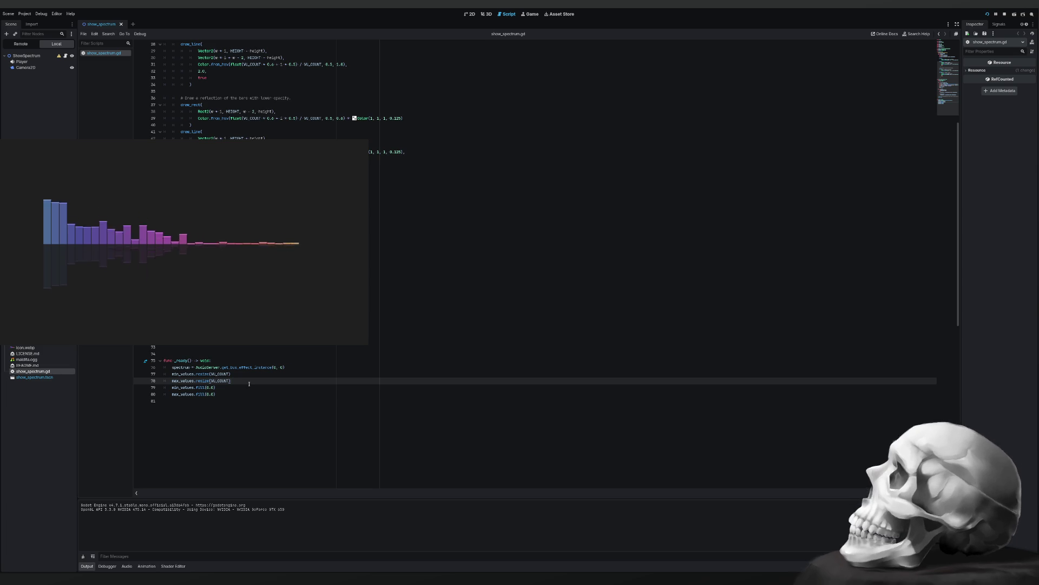
key("ctrl+a")
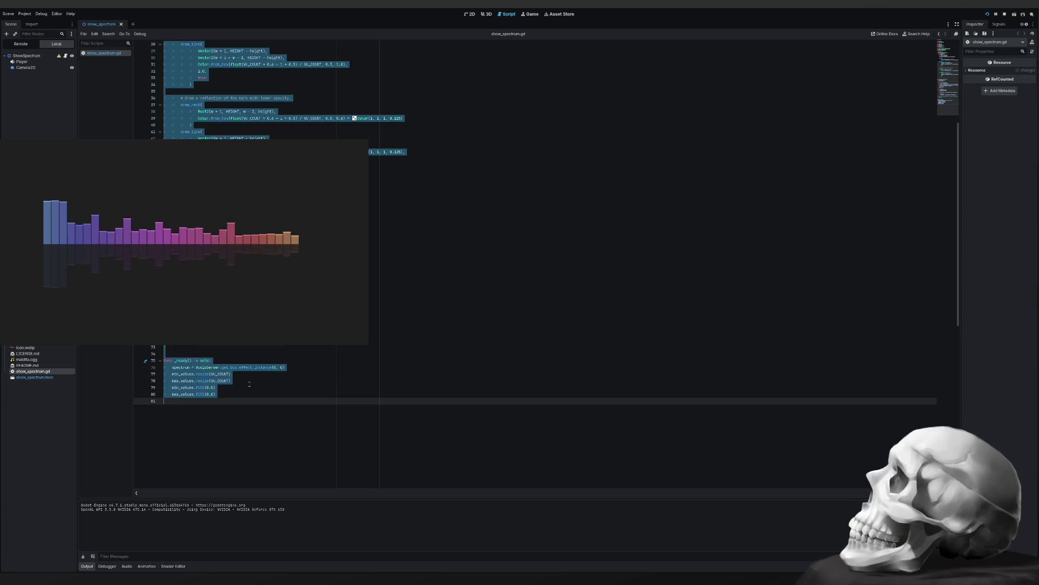
left_click(249, 384)
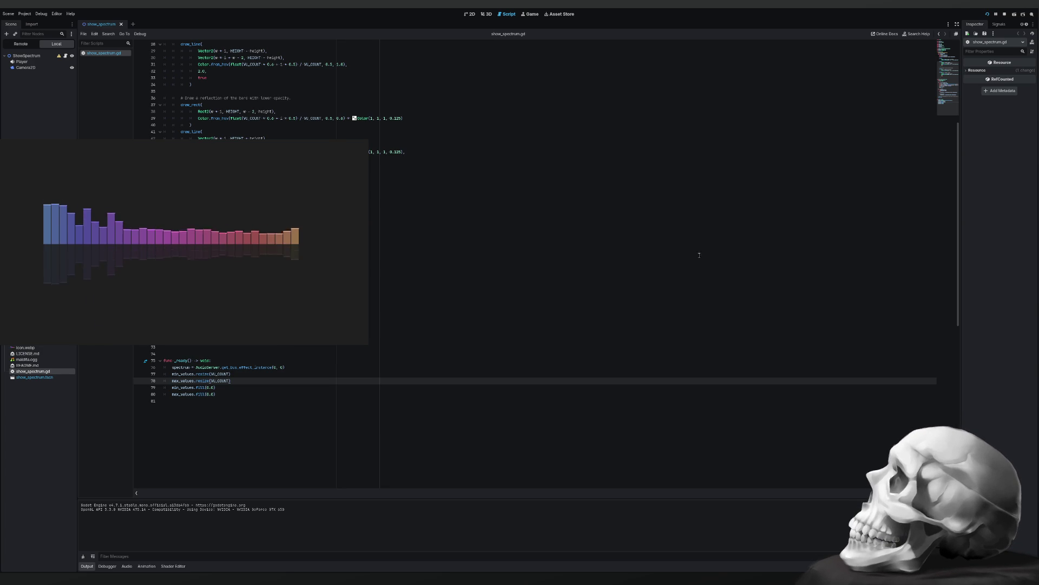
left_click(404, 287)
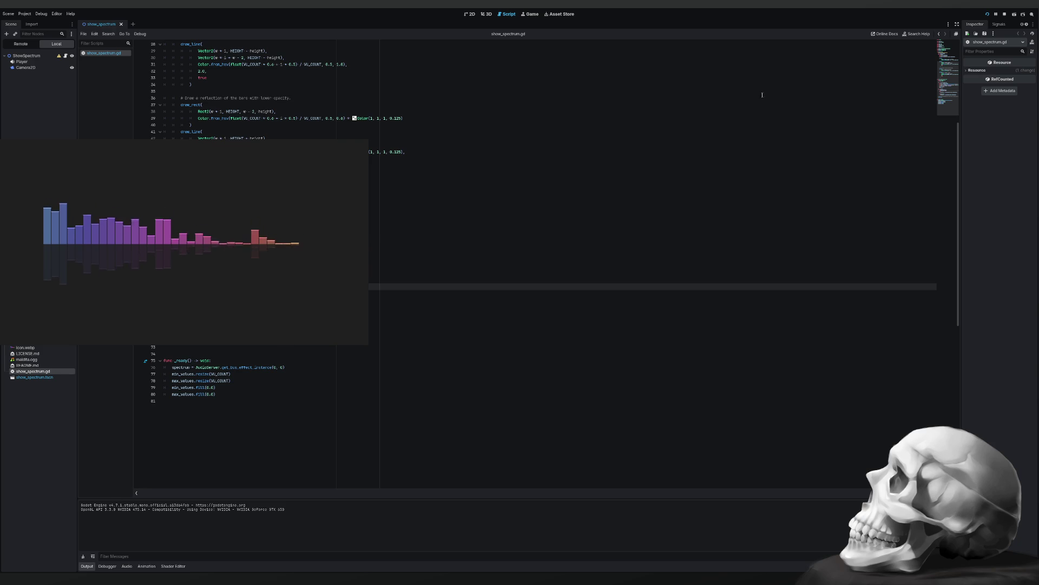
key("F8")
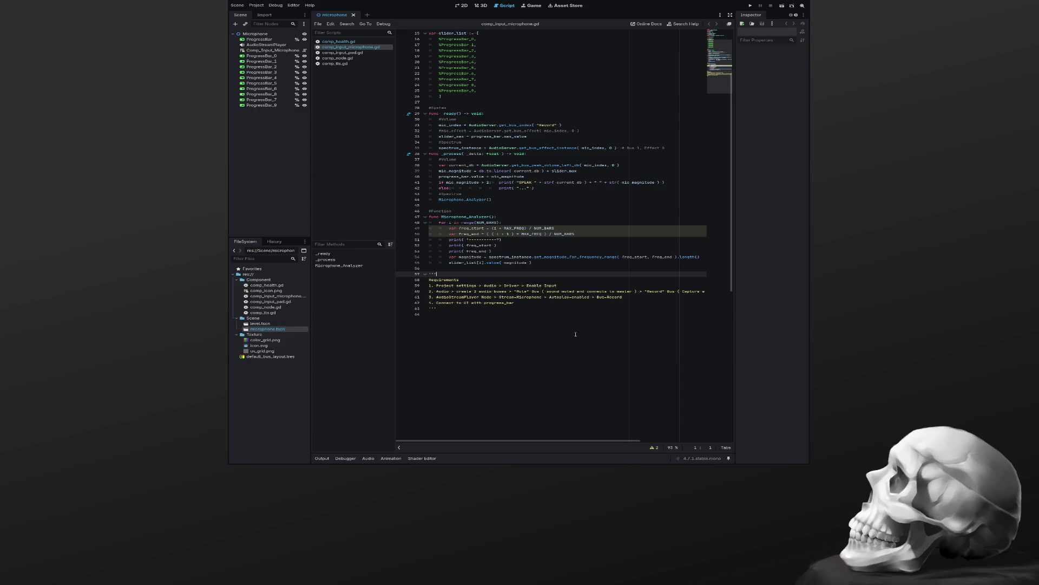
Delete the spectrum_instance declaration, the NUM_BARS/MAX_FREQ constants and the spectrum_instance statement in _ready.
scroll(508, 316, "up", 5)
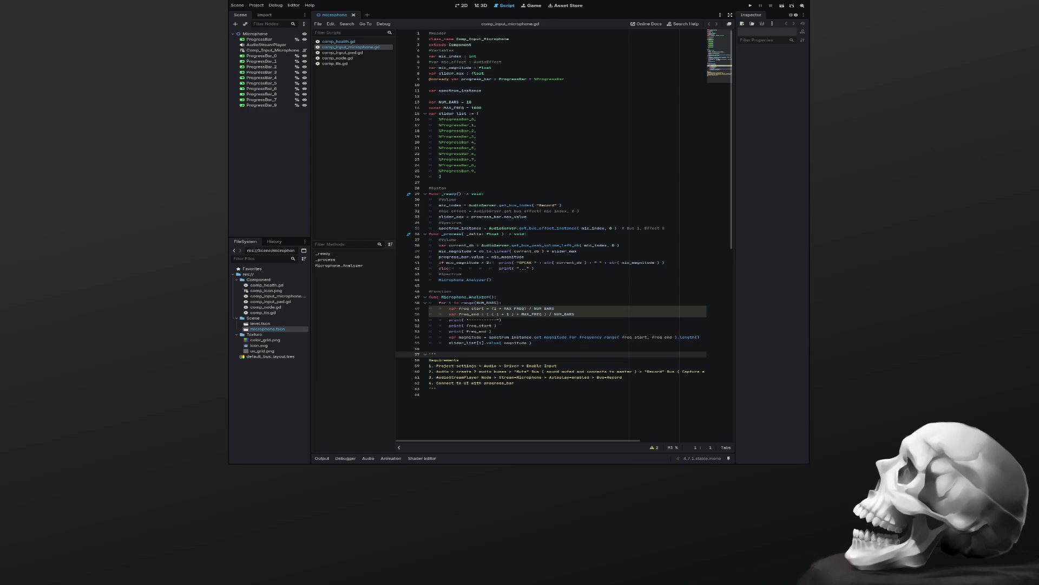
left_click(492, 91)
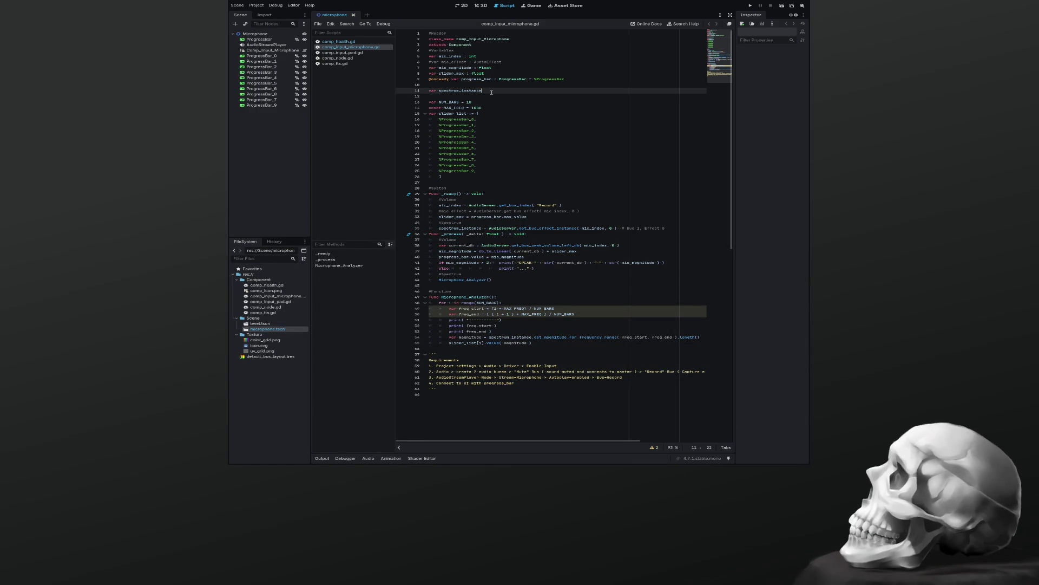
key("shift+Up")
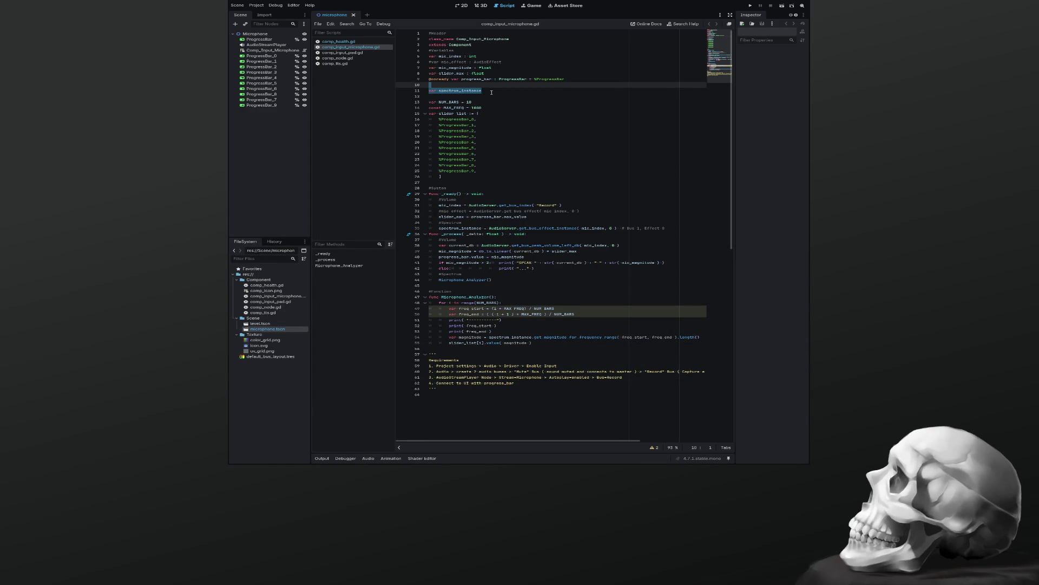
key("Delete")
key("Down")
key("Down")
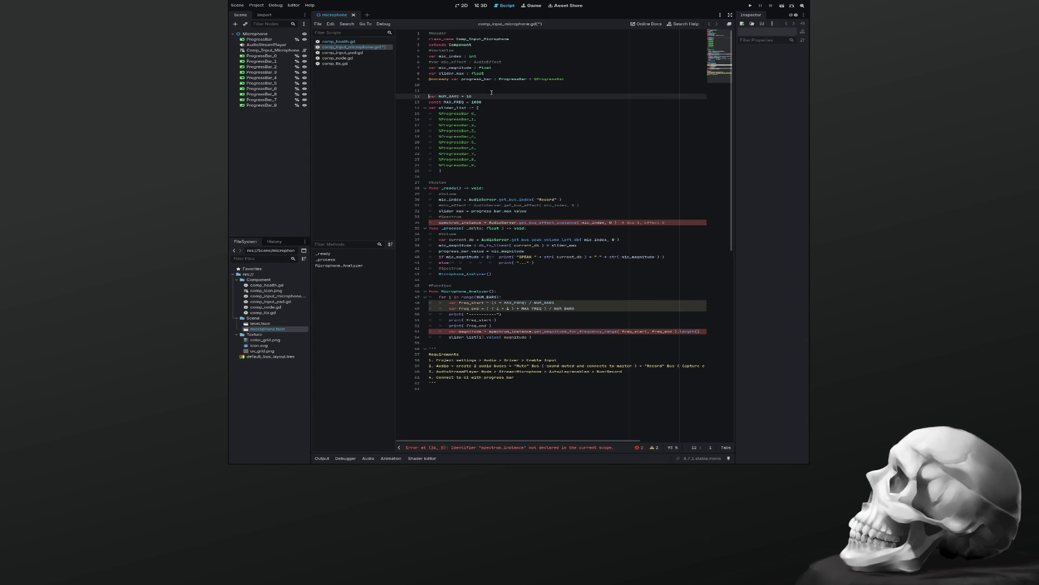
key("shift+Down")
key("shift+Down")
key("Delete")
key("Down")
key("Down")
key("Down")
key("Down")
key("Down")
key("Down")
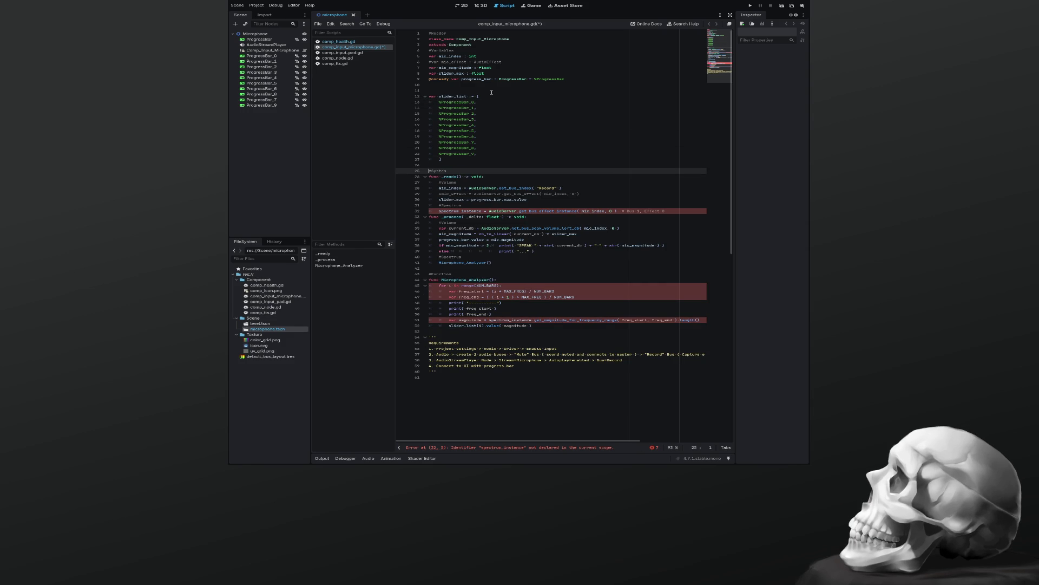
key("shift+End")
key("Delete")
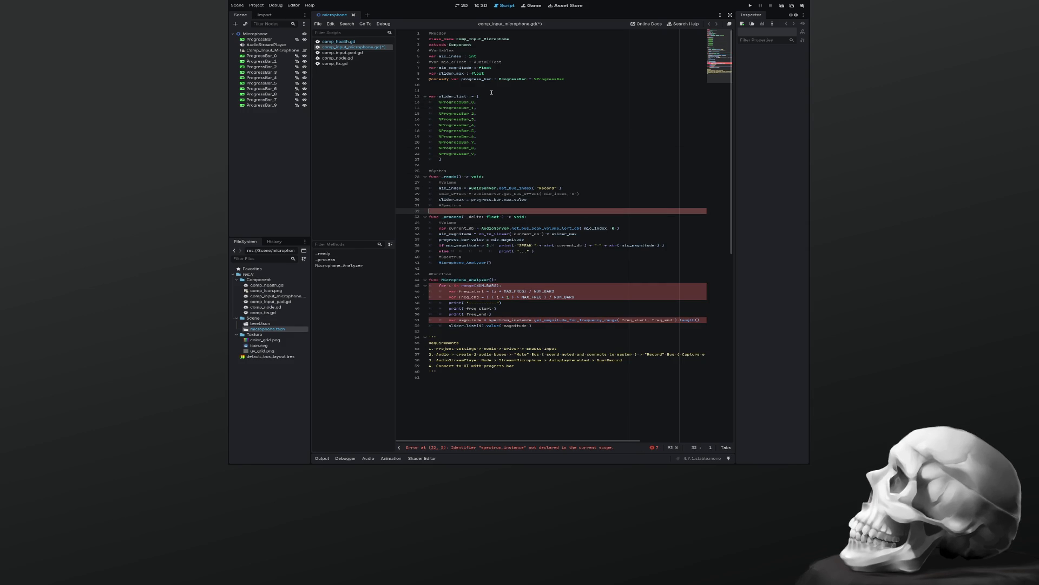
key("Down")
Replace the Microphone_Analyzer loop with pass and save the script.
key("Down")
key("Down")
key("Down")
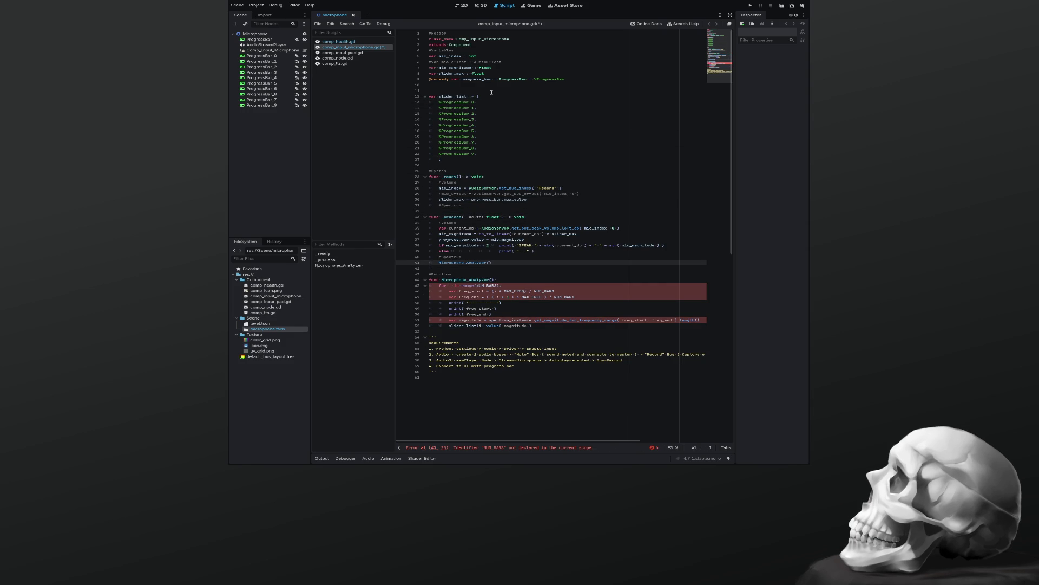
key("Down")
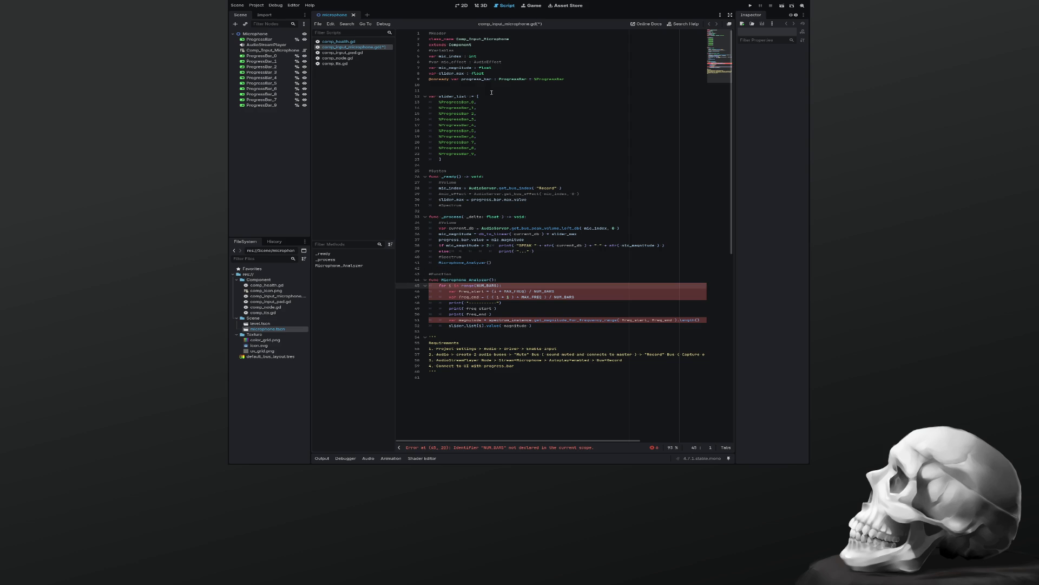
key("shift+Down")
key("shift+Down")
key("shift+Down")
key("shift+End")
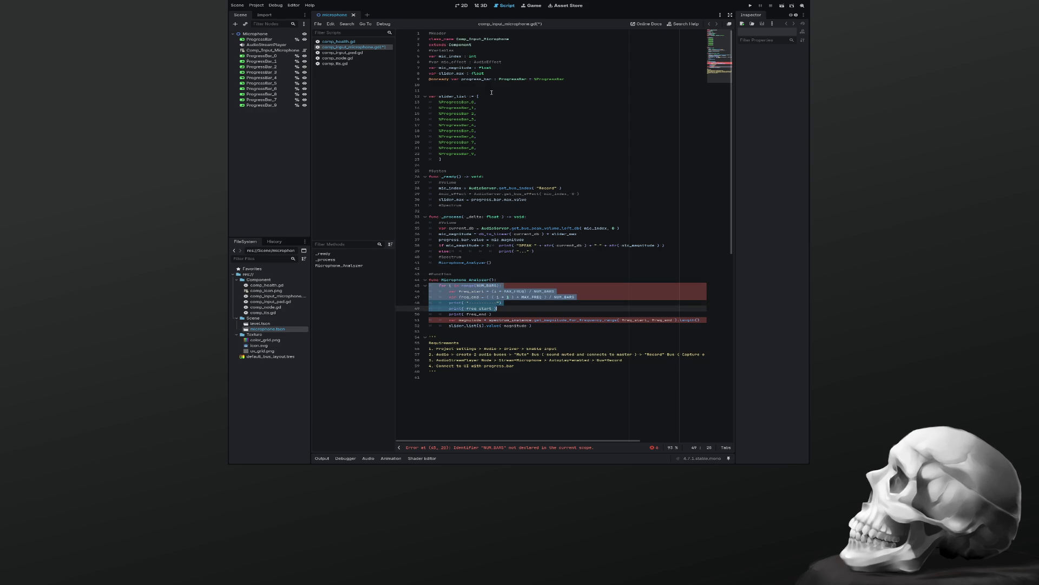
key("shift+Down")
key("shift+Down")
key("shift+Down")
key("shift+End")
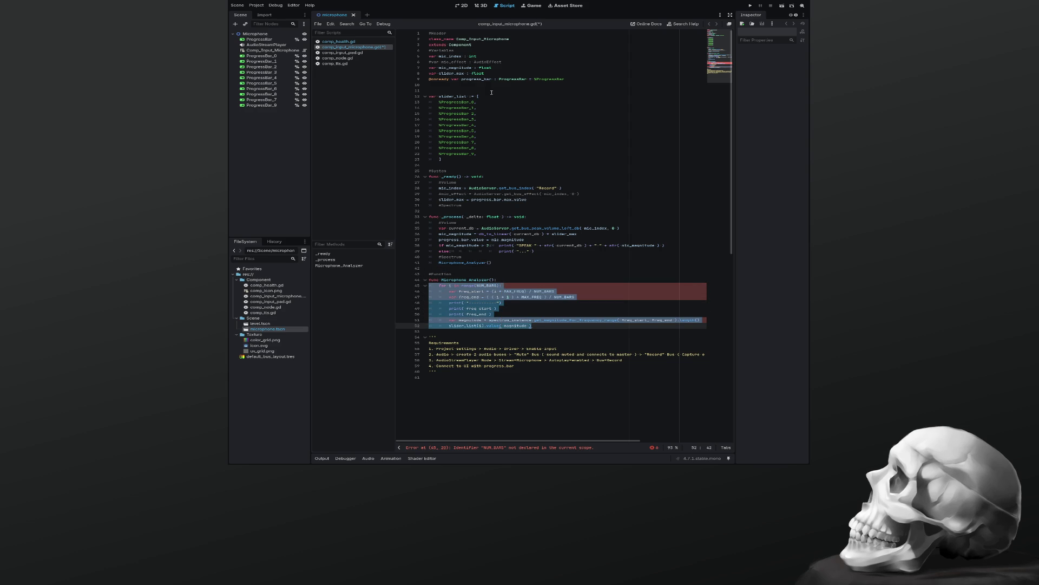
key("Delete")
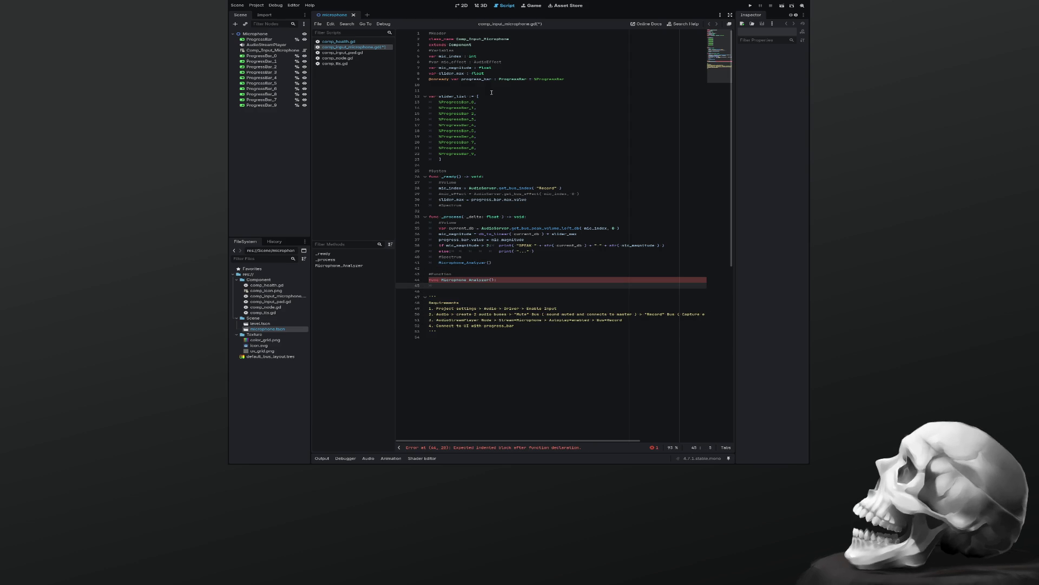
key("Tab")
type("pass")
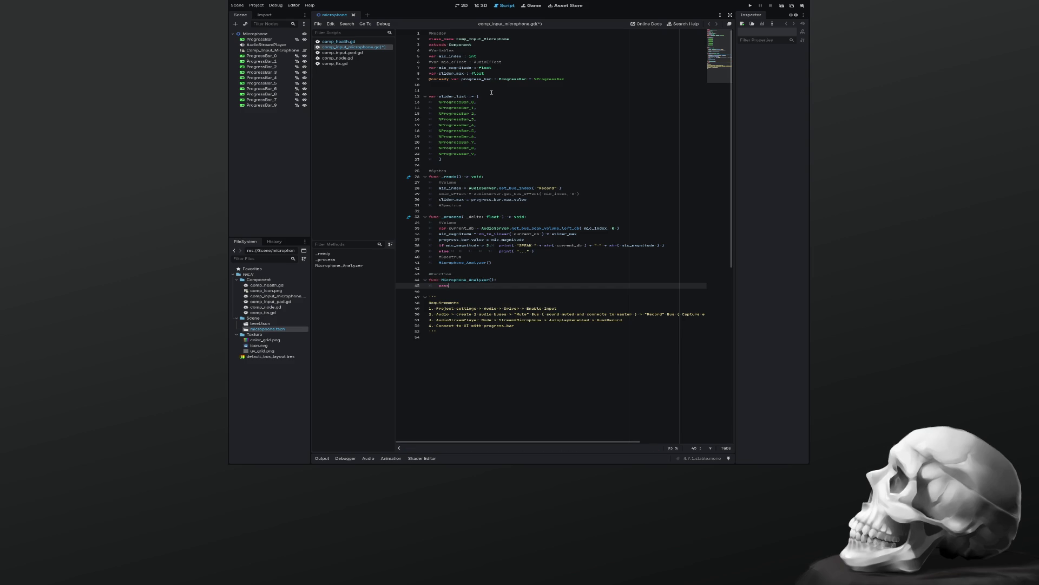
key("ctrl+s")
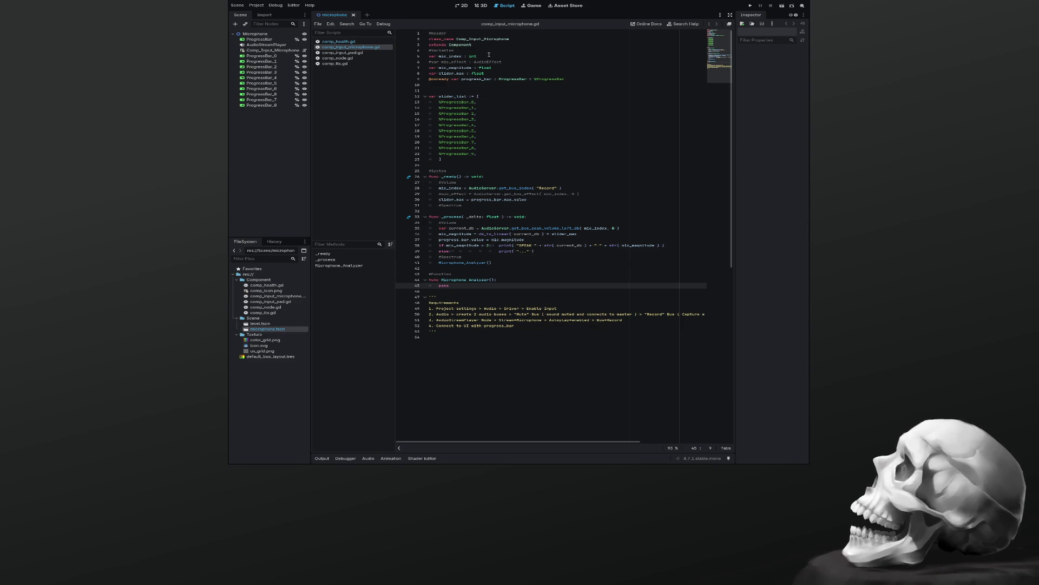
Add a new line under extends Component and type extends on it.
left_click(502, 43)
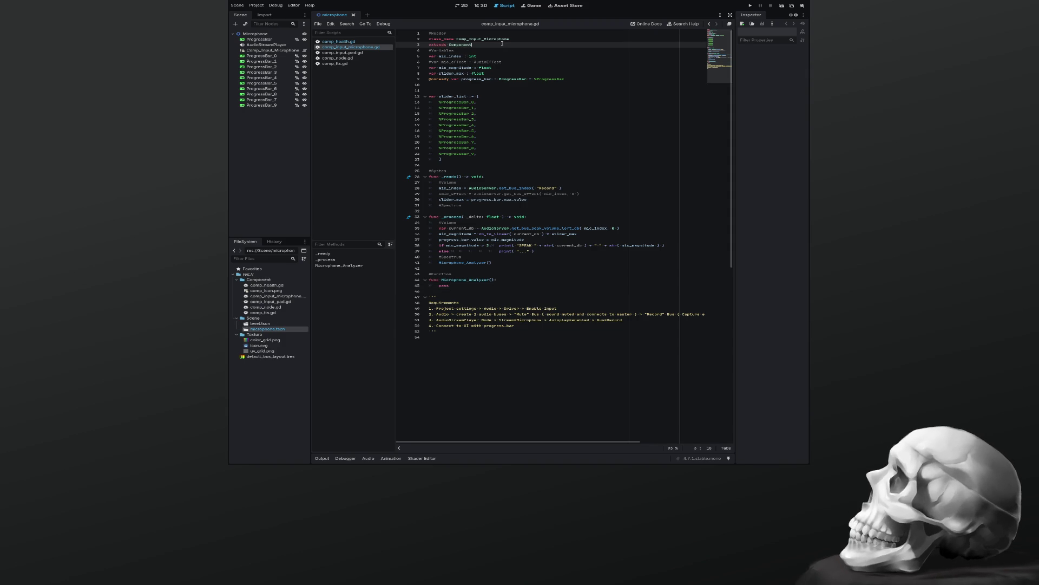
key("Return")
type("extends Node2D")
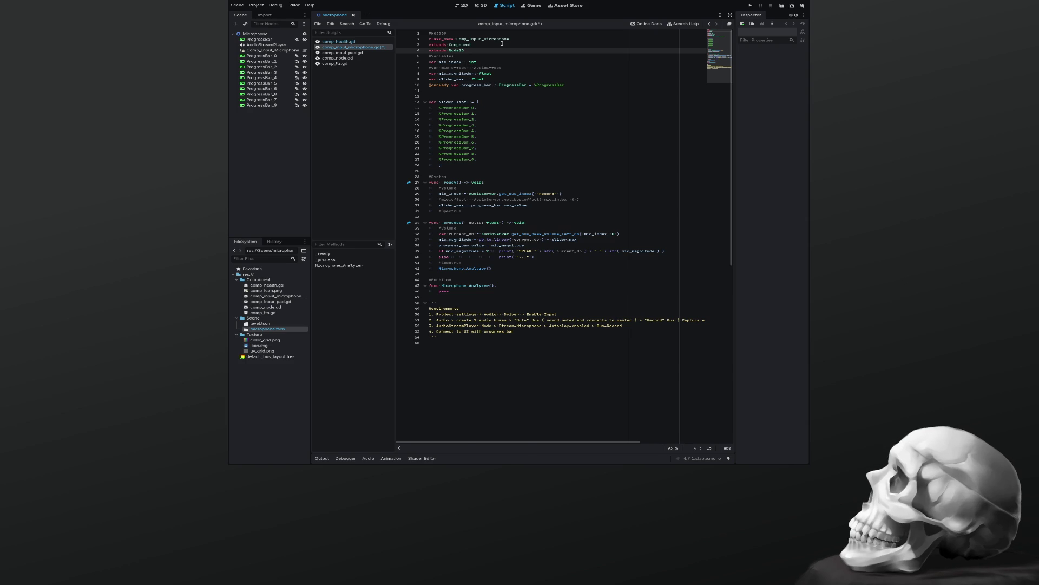
Save to reveal the duplicate-extends error, delete the extra extends line, and save again.
key("ctrl+s")
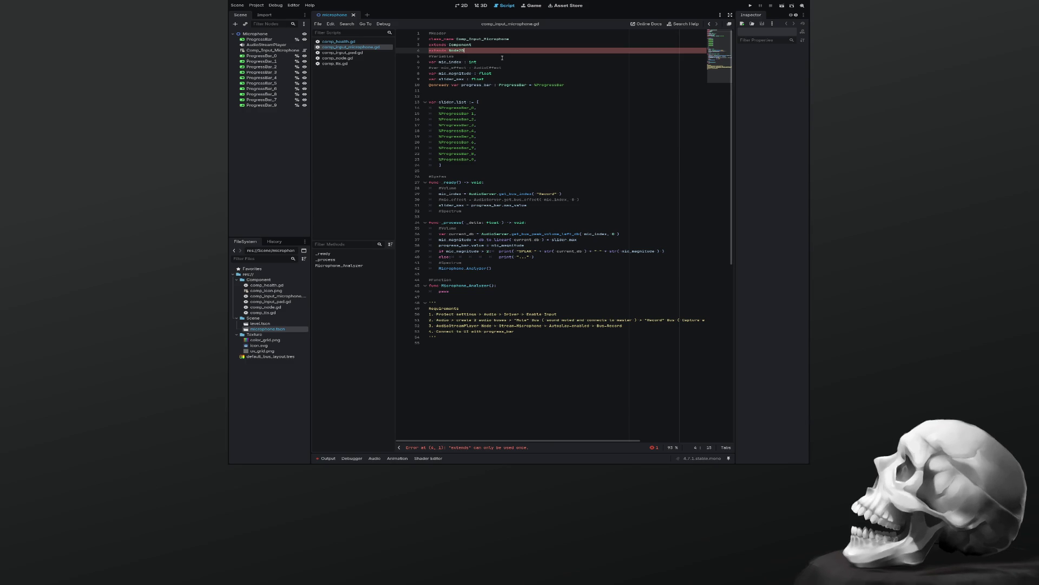
key("shift+Home")
key("BackSpace")
key("Delete")
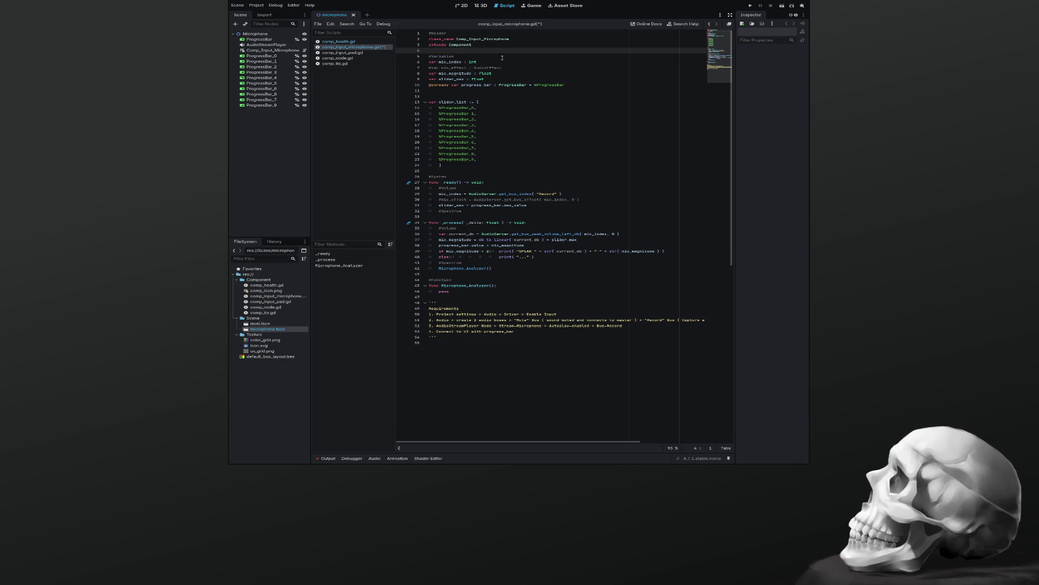
key("ctrl+s")
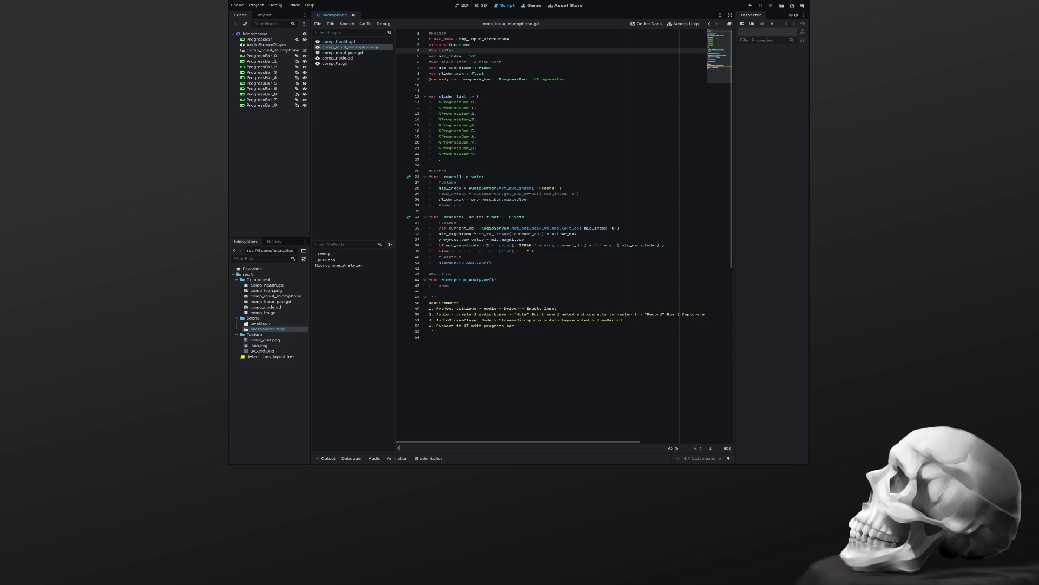
left_click(463, 165)
key("ctrl+s")
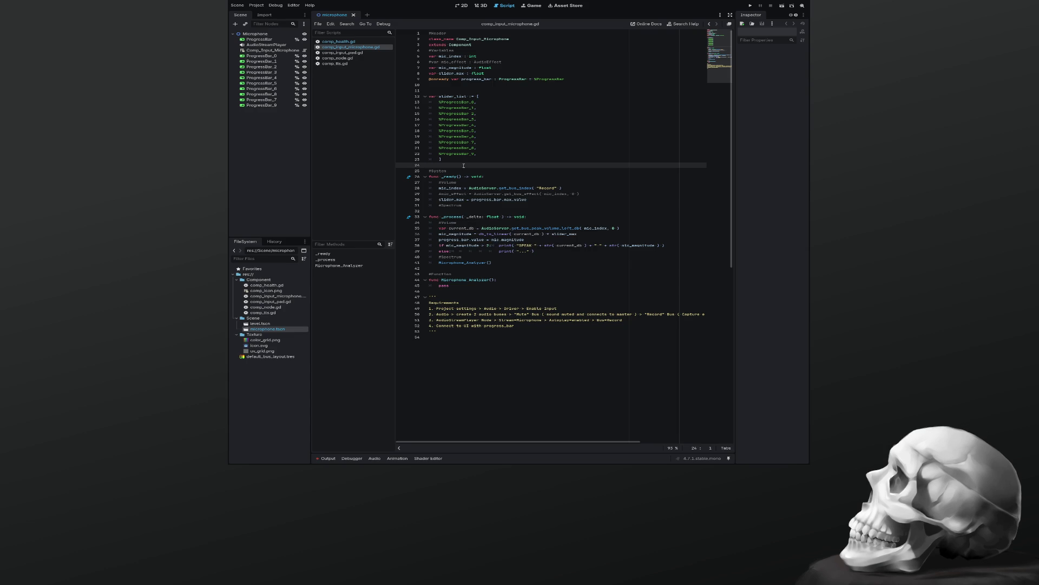
Run the microphone scene from the 2D view to test its bars, then stop it and return to the script.
left_click(463, 6)
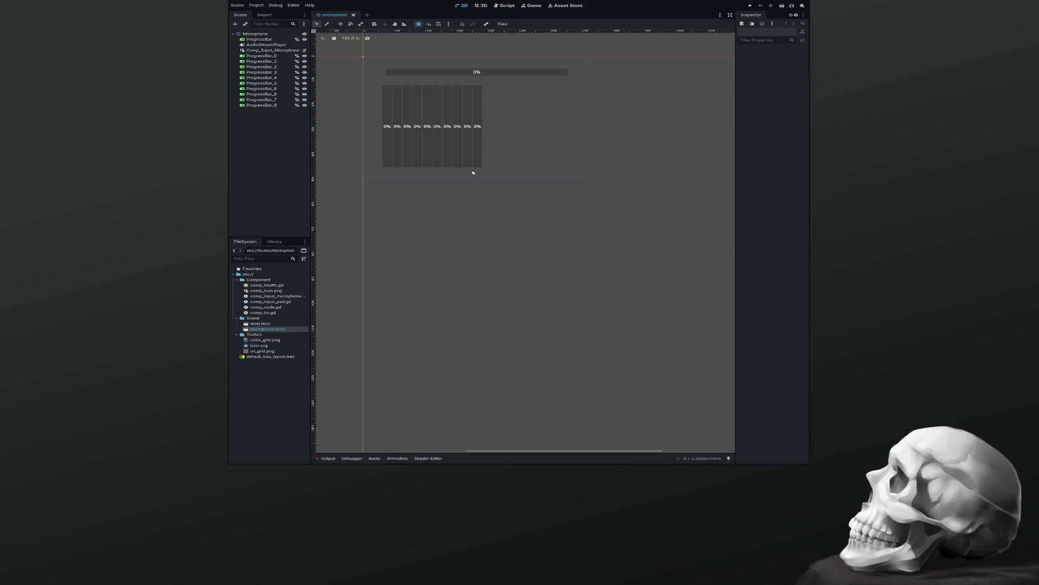
key("F5")
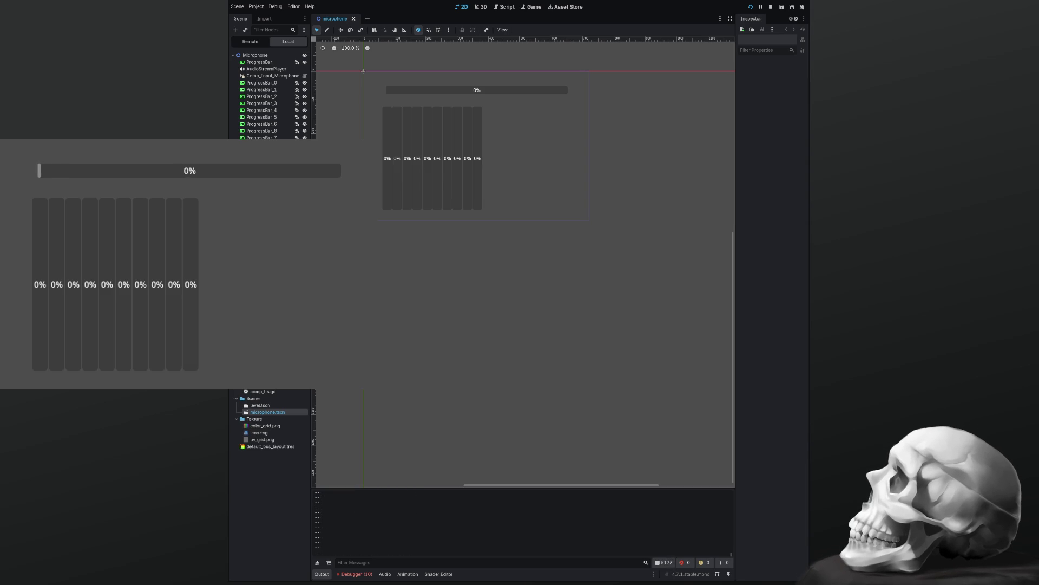
key("F8")
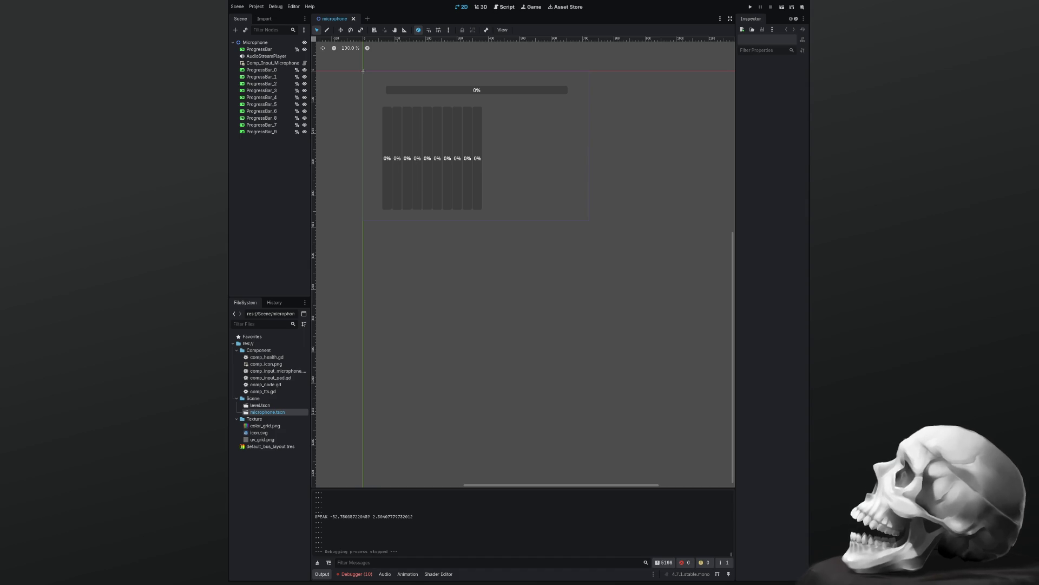
key("ctrl+F3")
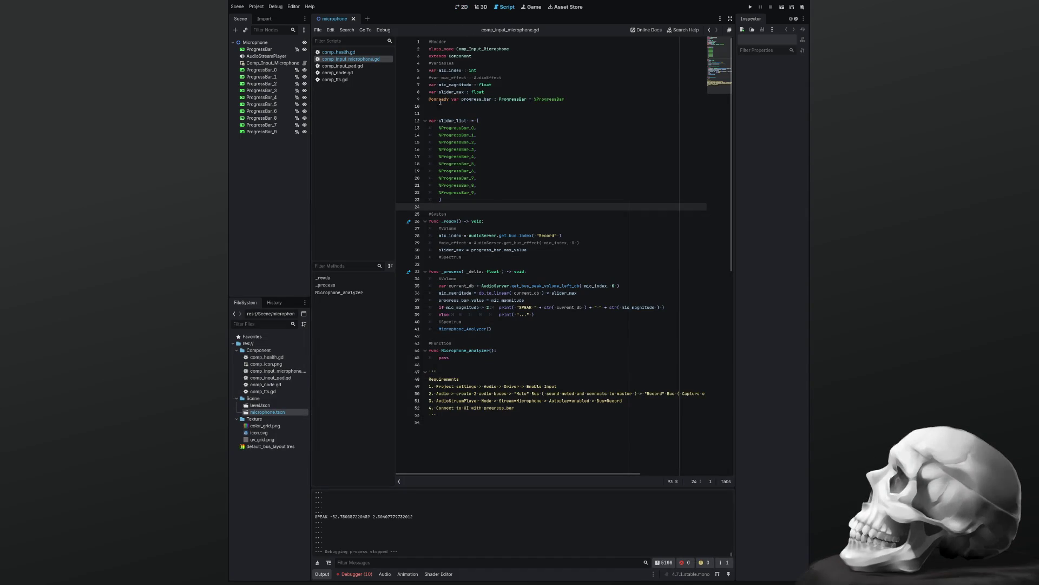
Delete the commented-out mic_effect line and rename the comment to #Variables Volume.
left_click(520, 77)
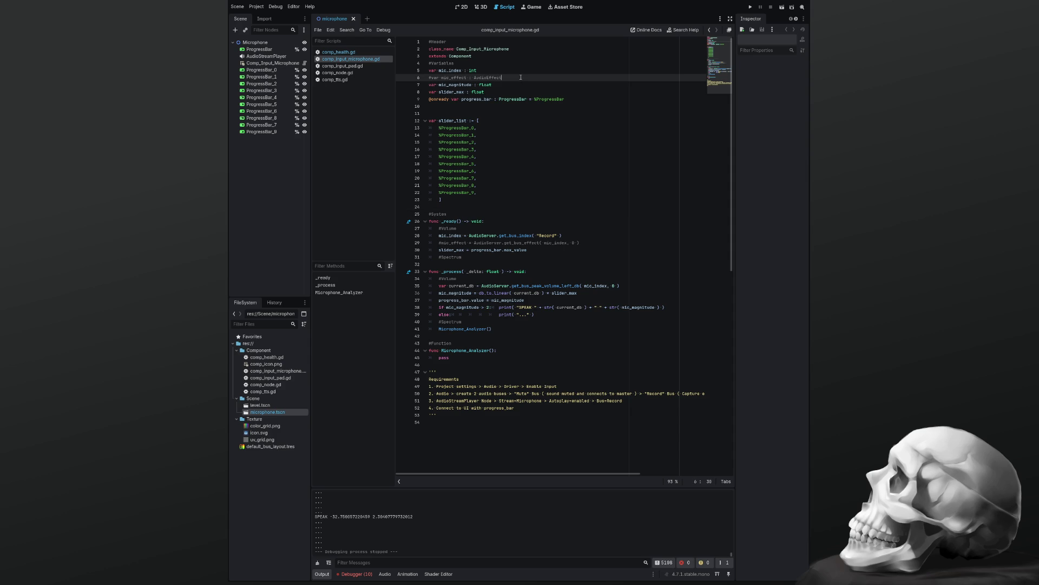
key("shift+Home")
key("Delete")
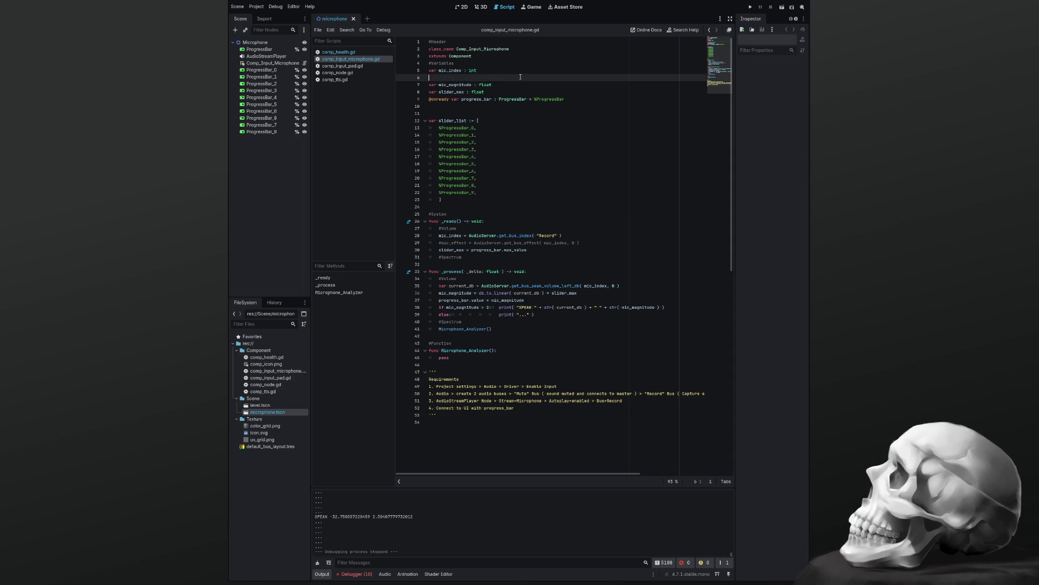
key("Delete")
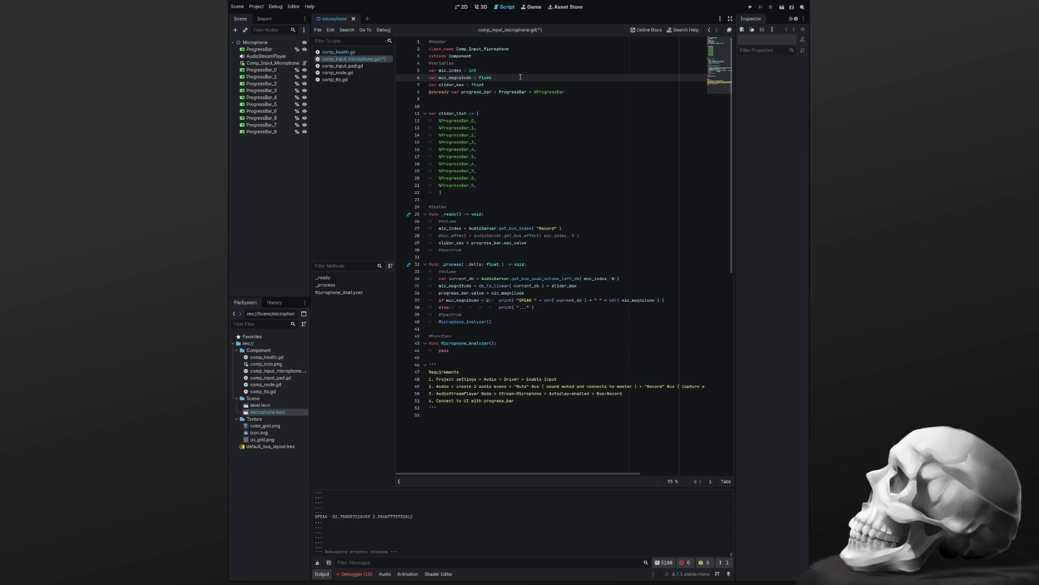
key("Up")
key("Up")
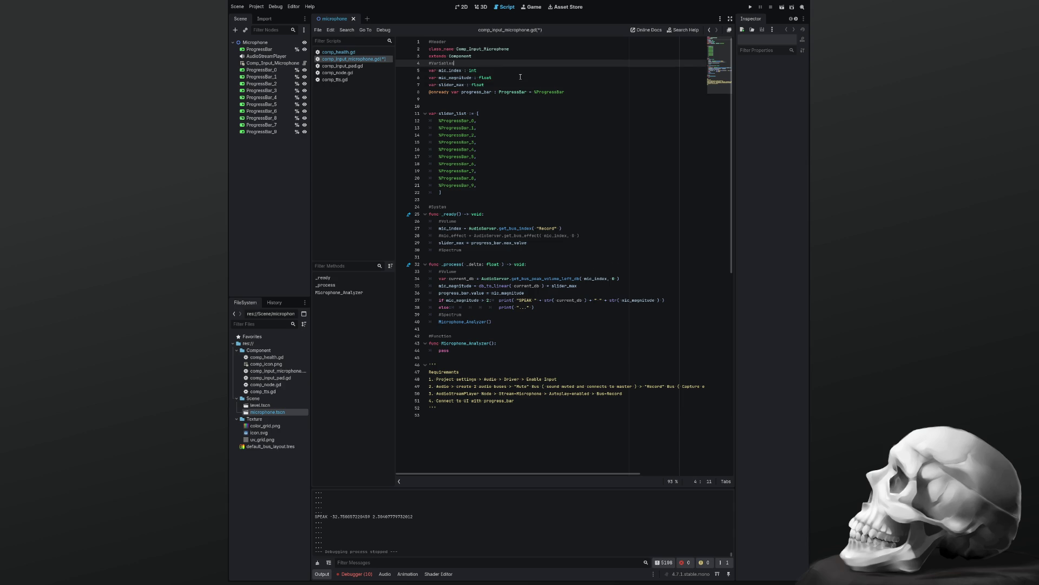
type("Volume")
Add a #Variables Spectrum comment and paste the spectrum constants and min/max array declarations below it.
key("Down")
key("Down")
key("Down")
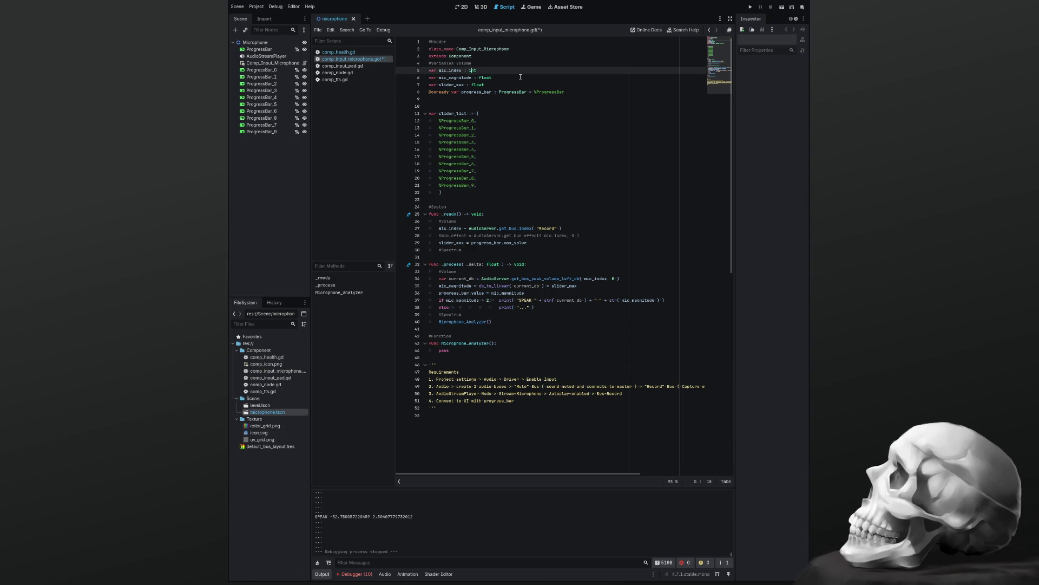
key("End")
key("Return")
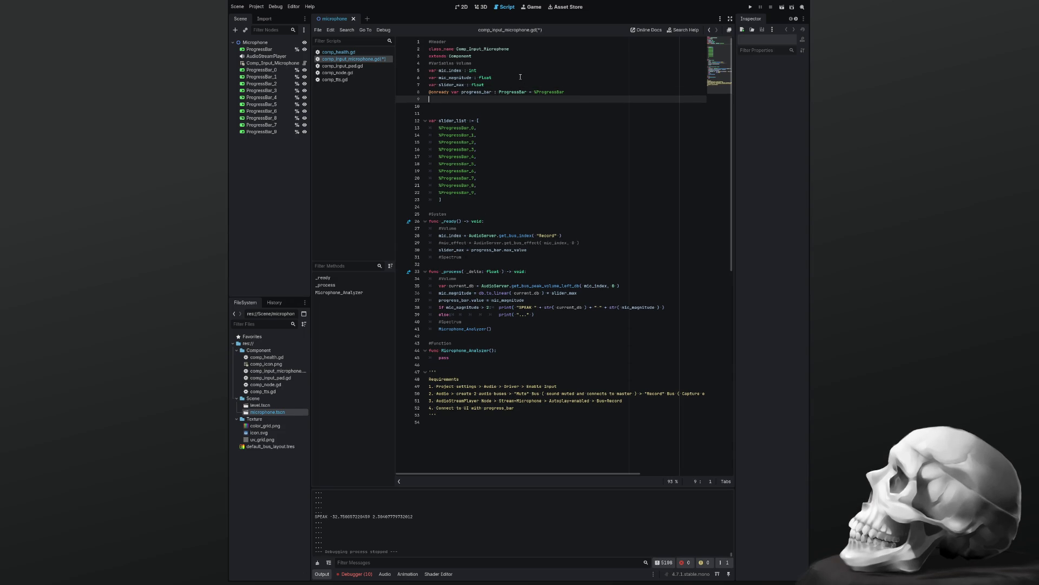
type("Variables ")
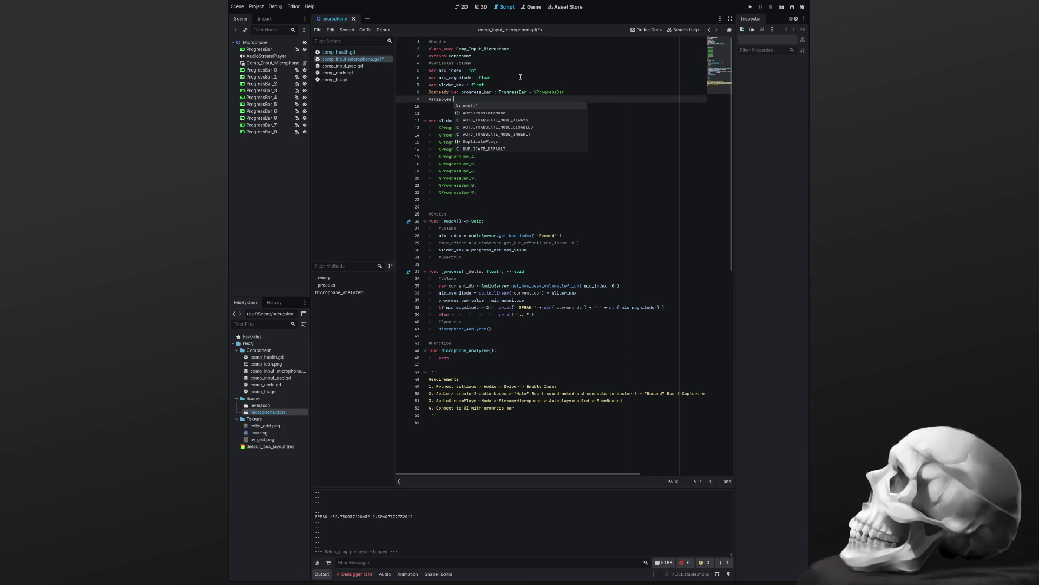
type("Spectrum")
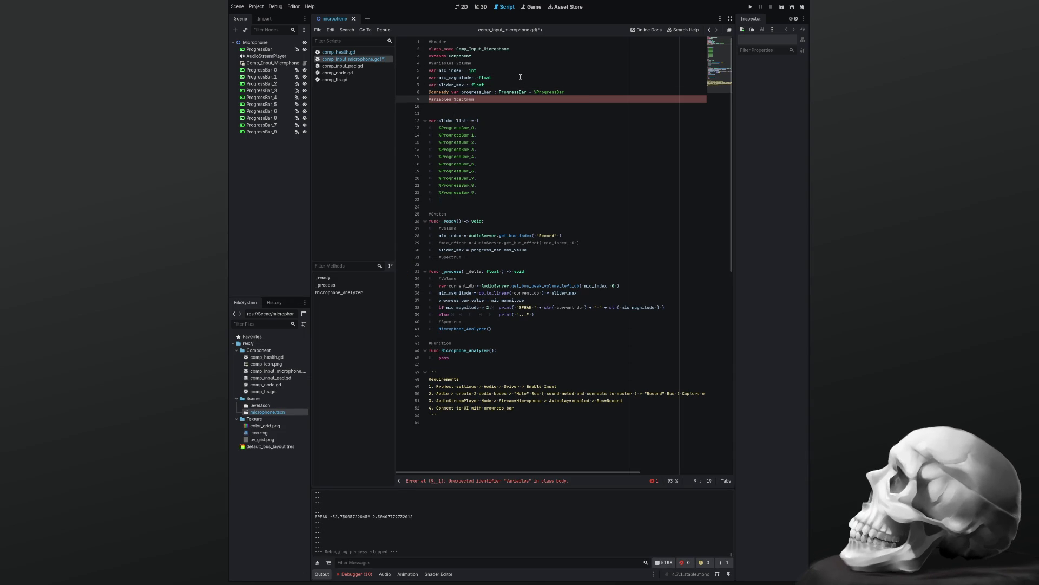
key("ctrl+k")
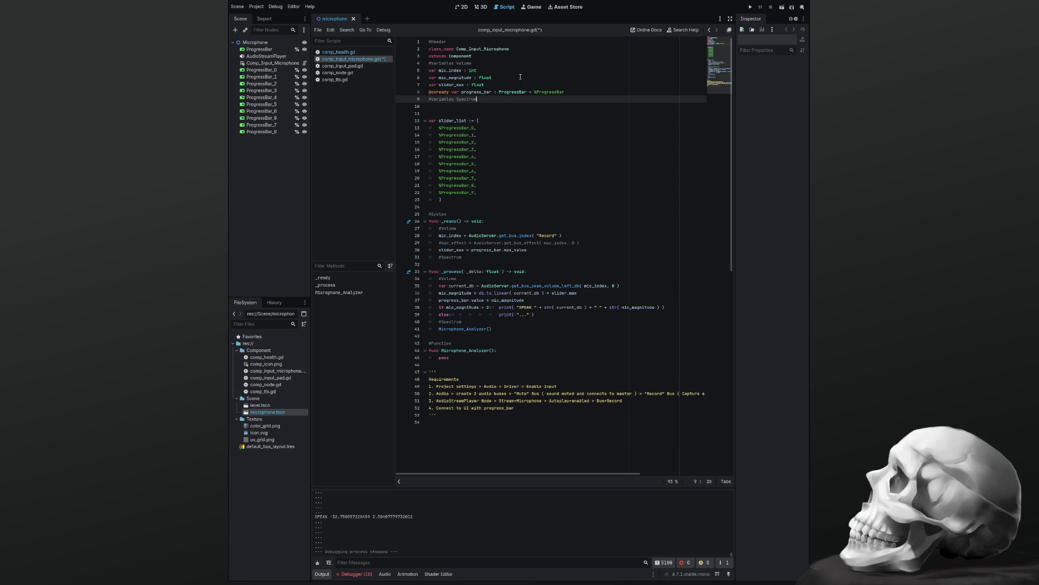
key("Return")
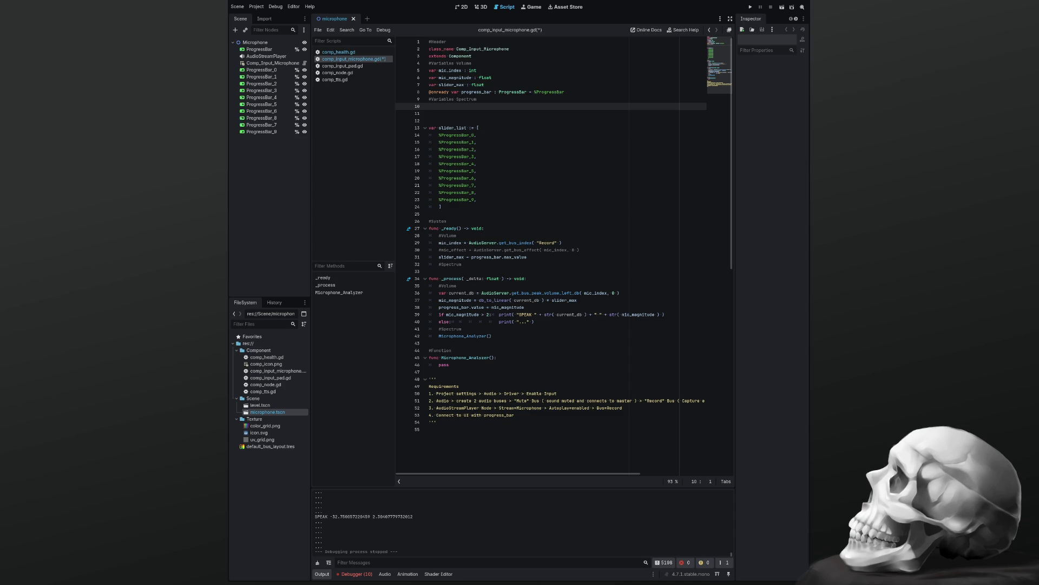
type("const VU_COUNT = 32 const FREQ_MAX = 11050.0  const WIDTH = 400 const HEIGHT = 250 const HEIGHT_SCALE = 8.0 const MIN_DB = 60 const ANIMATION_SPEED = 0.1  var spectrum: AudioEffectSpectrumAnalyzerInstance var min_values: Array[float] = [] var max_values: Array[float] = []")
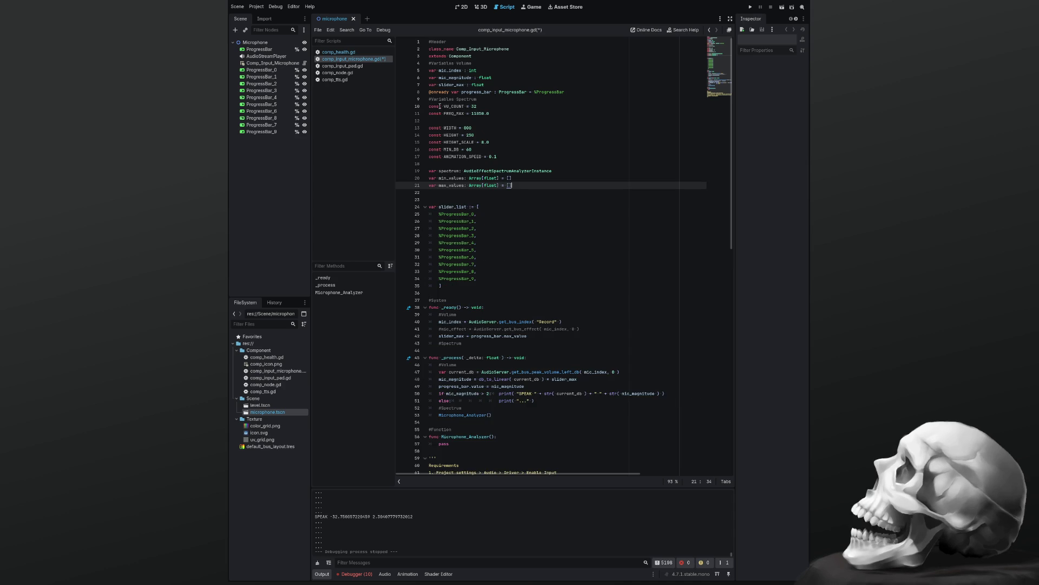
Remove the blank lines inside the spectrum constants block.
left_click(448, 119)
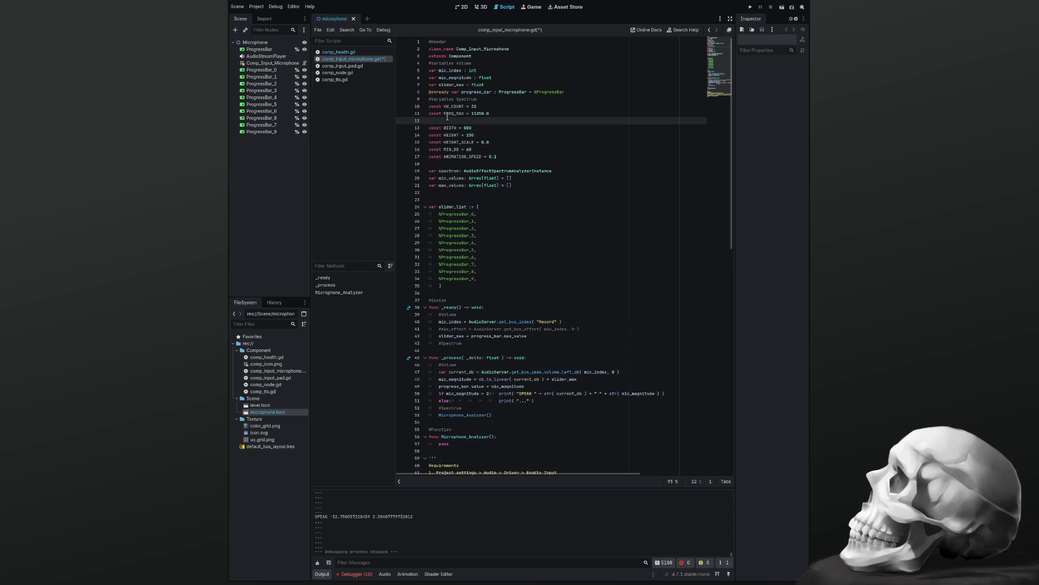
key("Delete")
key("Down")
key("Down")
key("Down")
key("Delete")
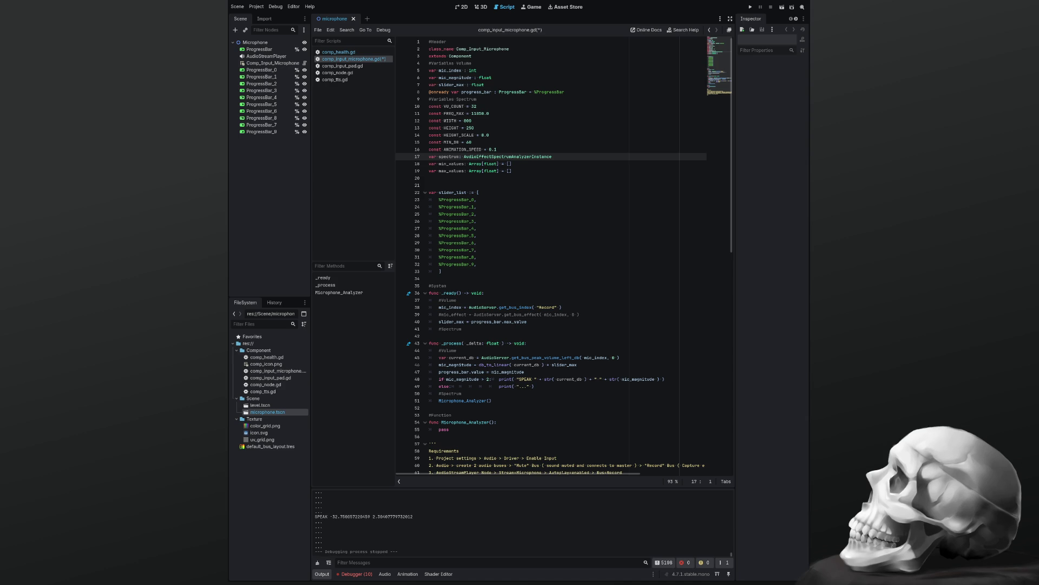
Paste the spectrum fetch and array resize/fill code into _ready, save, and run the project.
left_click(448, 336)
type("spectrum = AudioServer.get_bus_effect_instance(0, 0) \tmin_values.resize(VU_COUNT) \tmax_values.resize(VU_COUNT) \tmin_values.fill(0.0) \tmax_values.fill(0.0)")
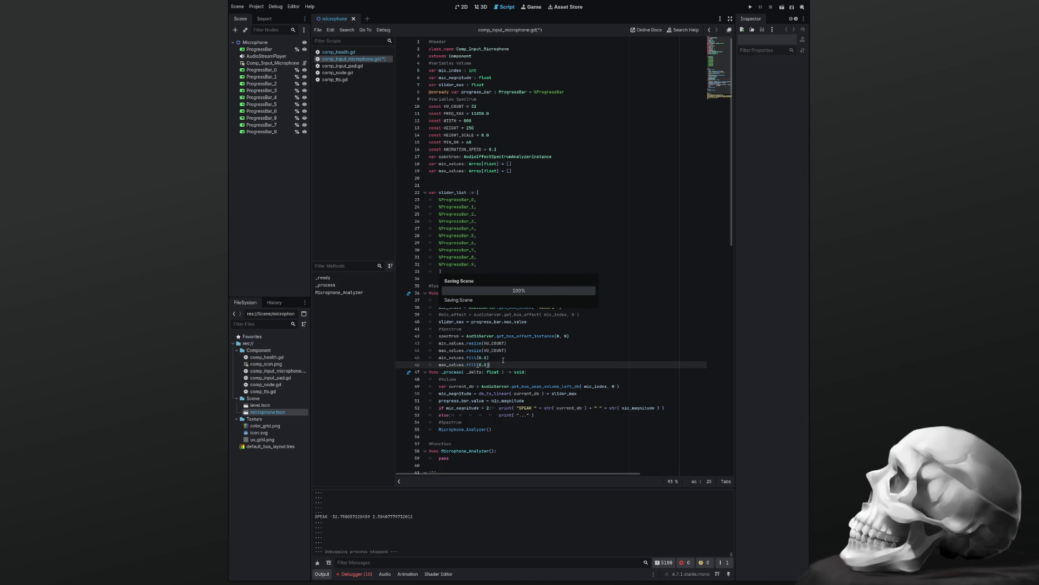
key("ctrl+s")
scroll(503, 360, "down", 5)
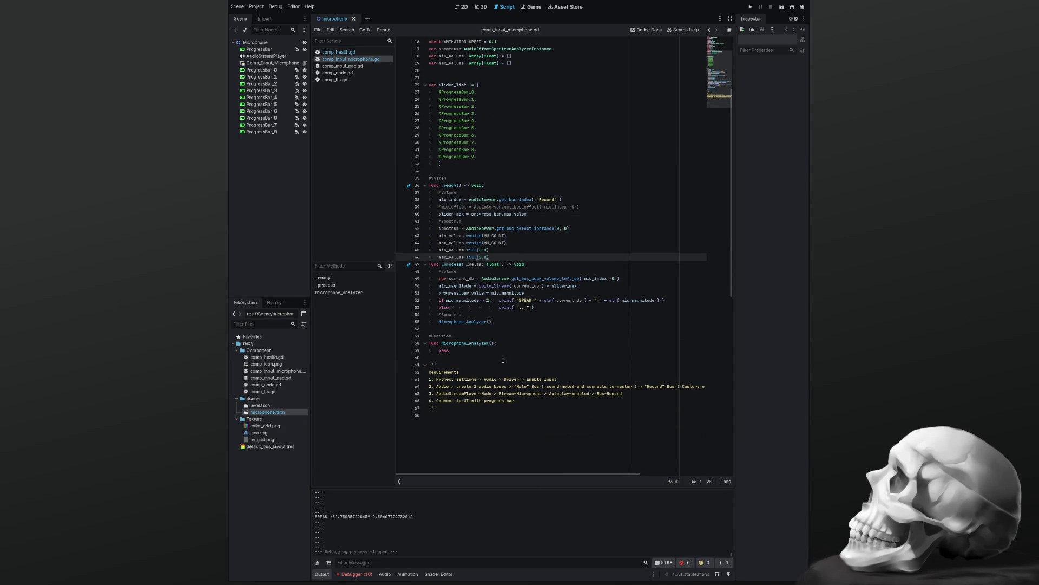
key("F5")
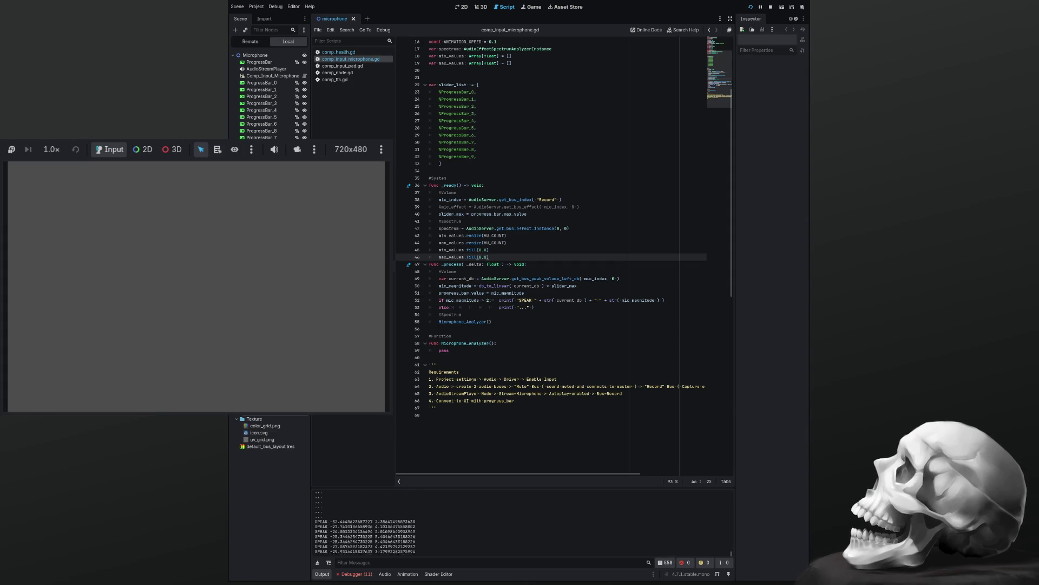
scroll(563, 255, "up", 5)
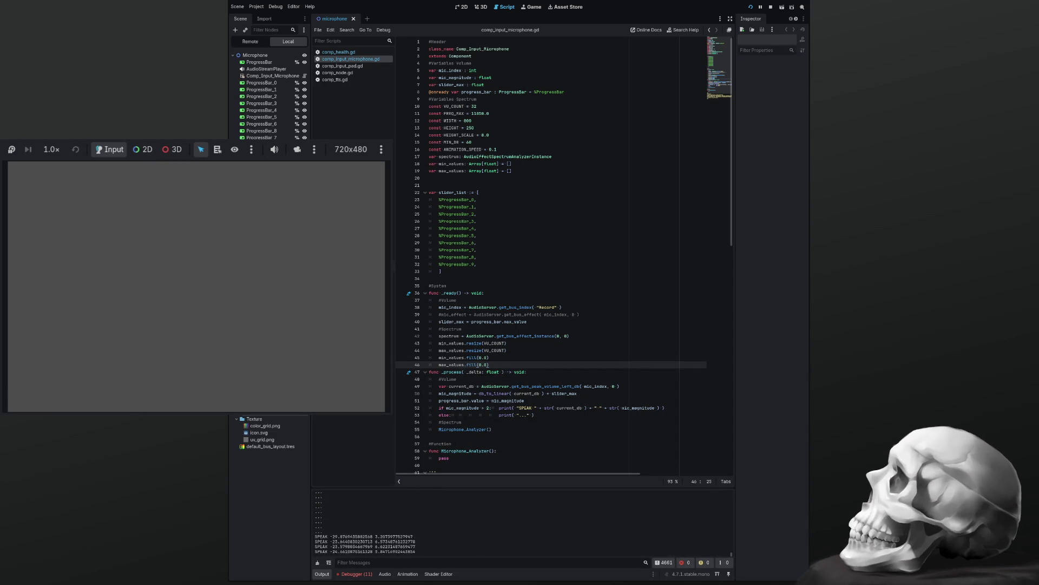
key("F8")
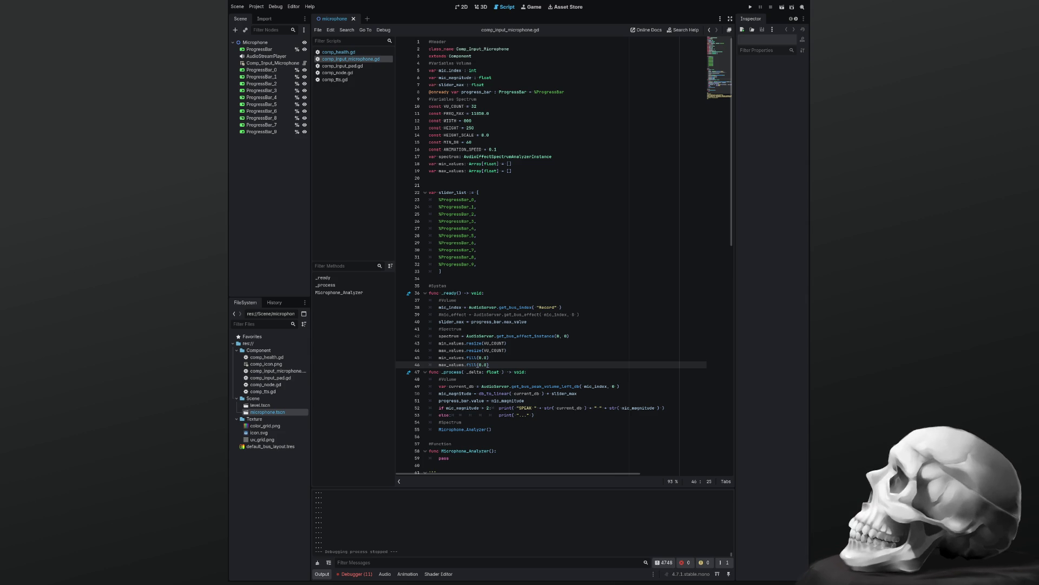
Paste the band-energy loop with lerp min/max smoothing and queue_redraw over pass in Microphone_Analyzer.
scroll(564, 254, "down", 8)
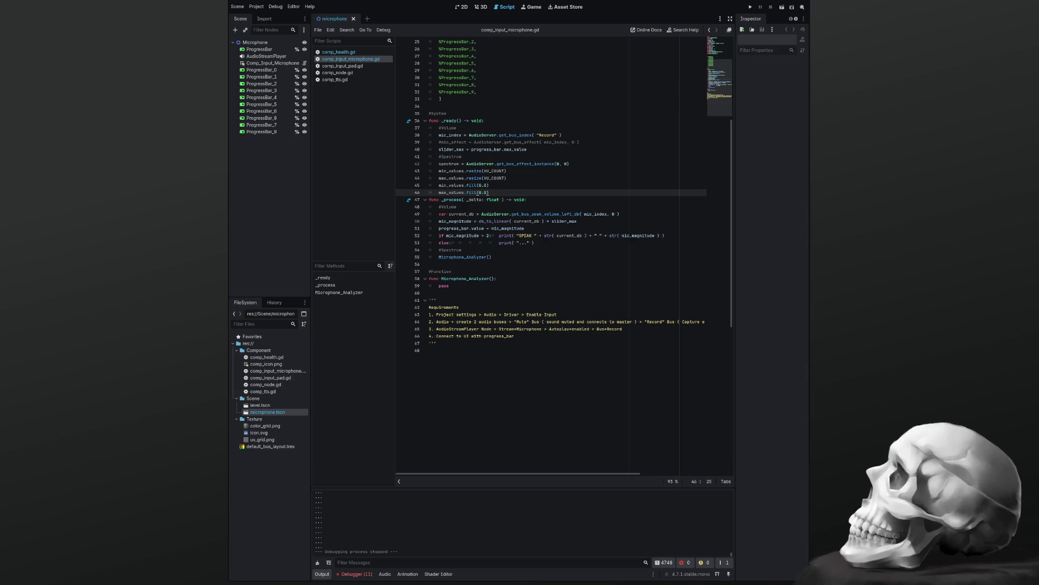
scroll(563, 195, "up", 3)
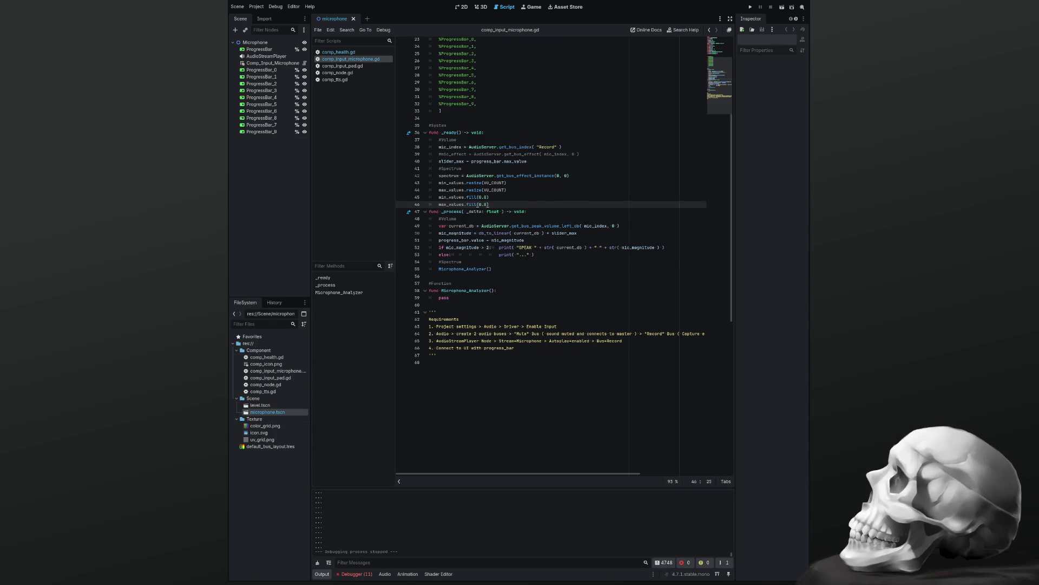
scroll(563, 216, "up", 1)
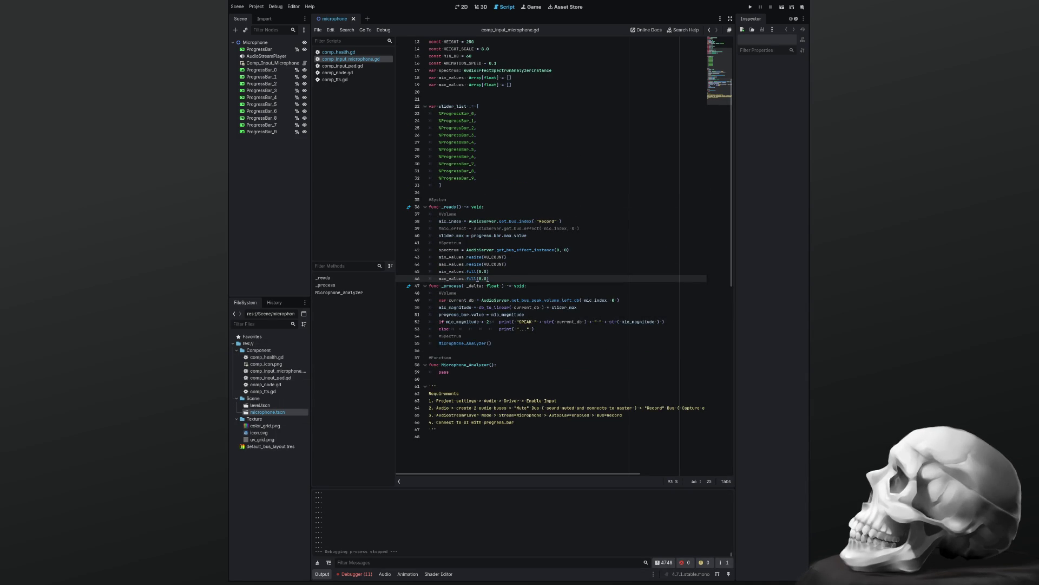
left_click(411, 371)
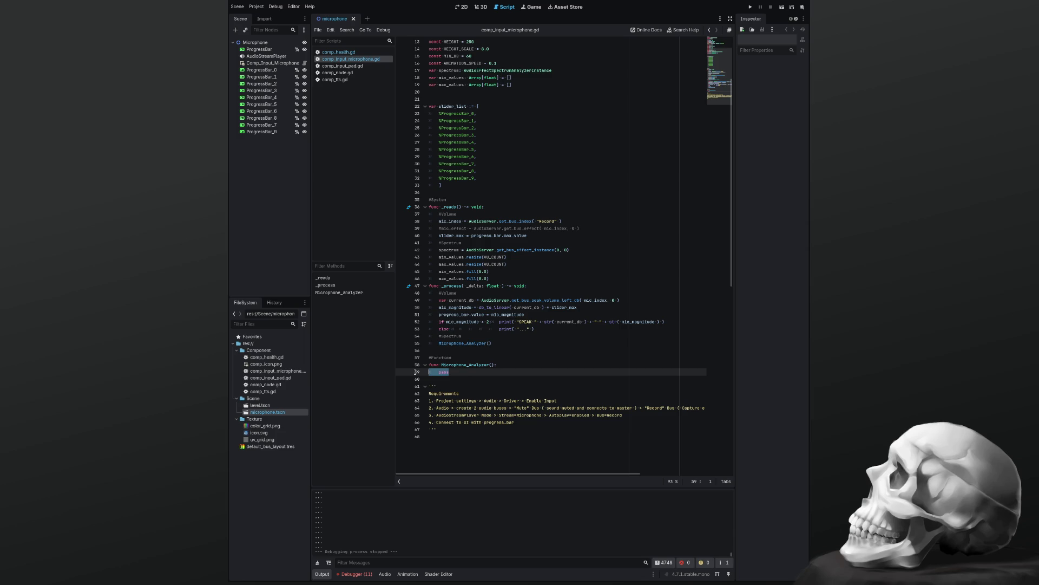
type("var data: Array[float] = [] \tvar prev_hz := 0.0  \tfor i in range(1, VU_COUNT + 1): \t\tvar hz := i * FREQ_MAX / VU_COUNT \t\tvar magnitude := spectrum.get_magnitude_for_frequency_range(prev_hz, hz).length() \t\tvar energy := clampf((MIN_DB + linear_to_db(magnitude)) / MIN_DB, 0, 1) \t\tvar height := energy * HEIGHT * HEIGHT_SCALE \t\tdata.append(height) \t\tprev_hz = hz  \tfor i in VU_COUNT: \t\tif data[i] > max_values[i]: \t\t\tmax_values[i] = data[i] \t\telse: \t\t\tmax_values[i] = lerpf(max_values[i], data[i], ANIMATION_SPEED)  \t\tif data[i] <= 0.0: \t\t\tmin_values[i] = lerpf(min_values[i], 0.0, ANIMATION_SPEED)  \t# Sound plays back continuously, so the graph needs to be updated every frame. \tqueue_redraw()")
scroll(444, 352, "down", 4)
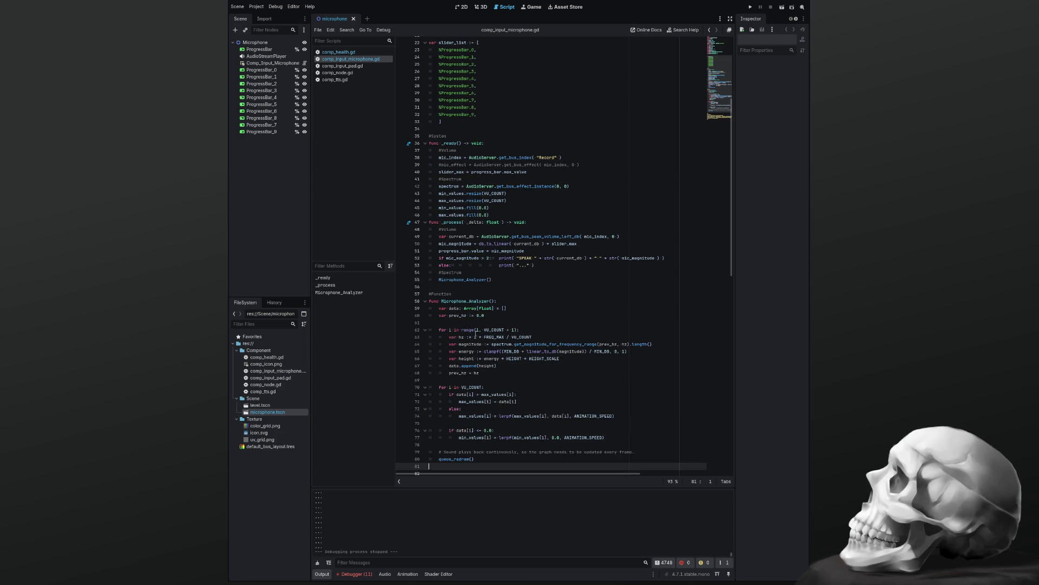